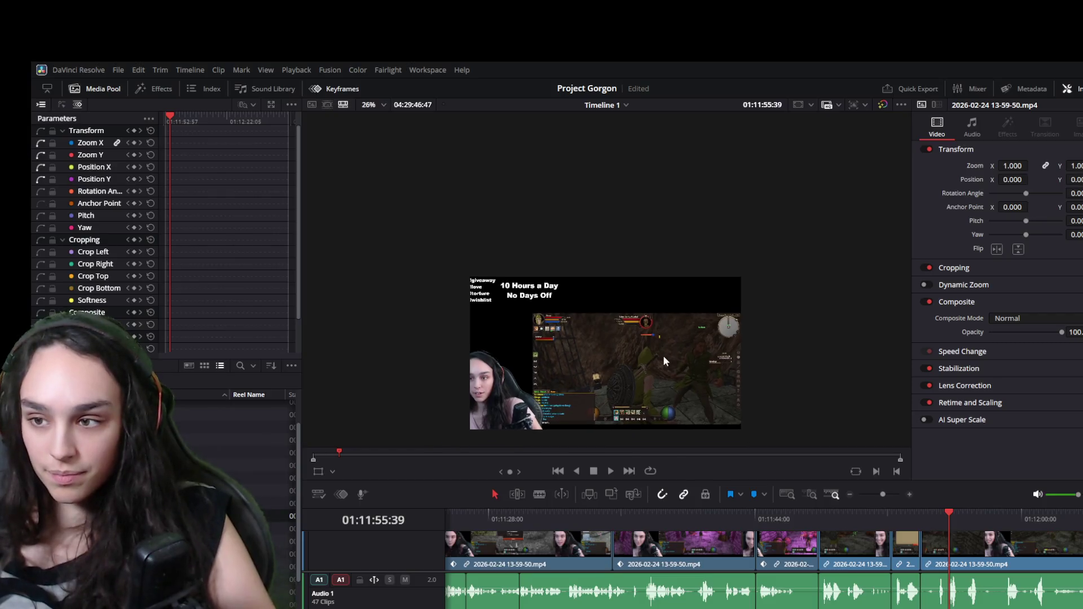
scroll(665, 311, "up", 5)
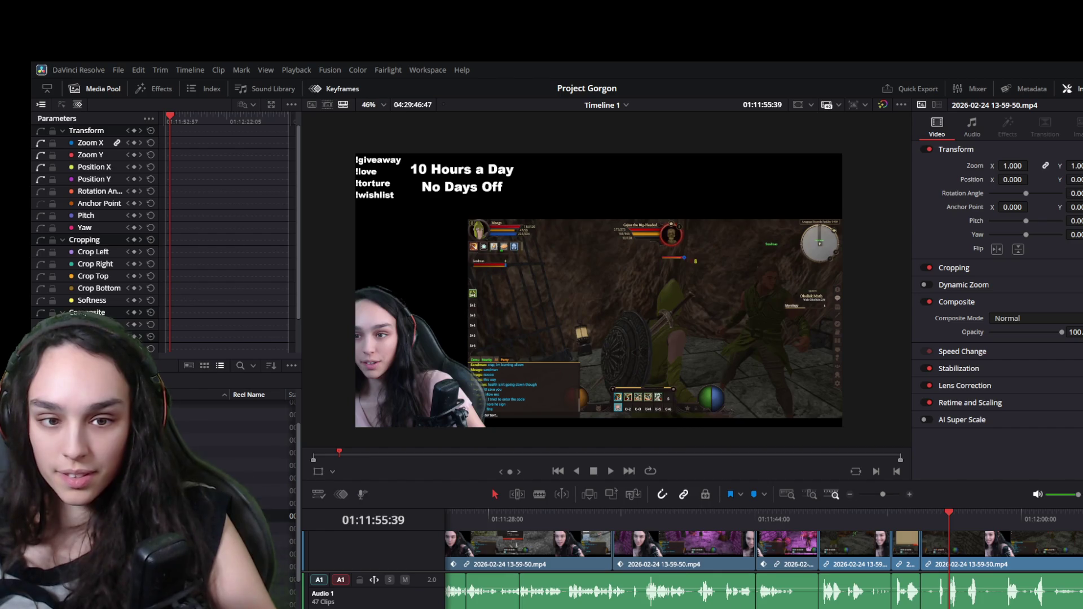
Review the footage and extend the last gameplay clip's tail further along the timeline
key("space")
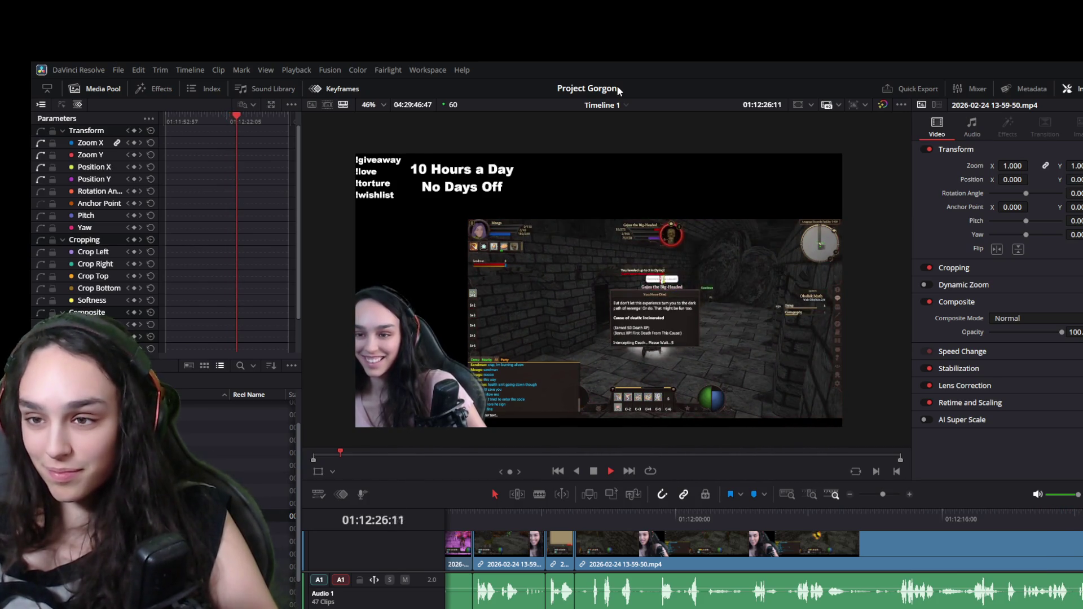
left_click(797, 516)
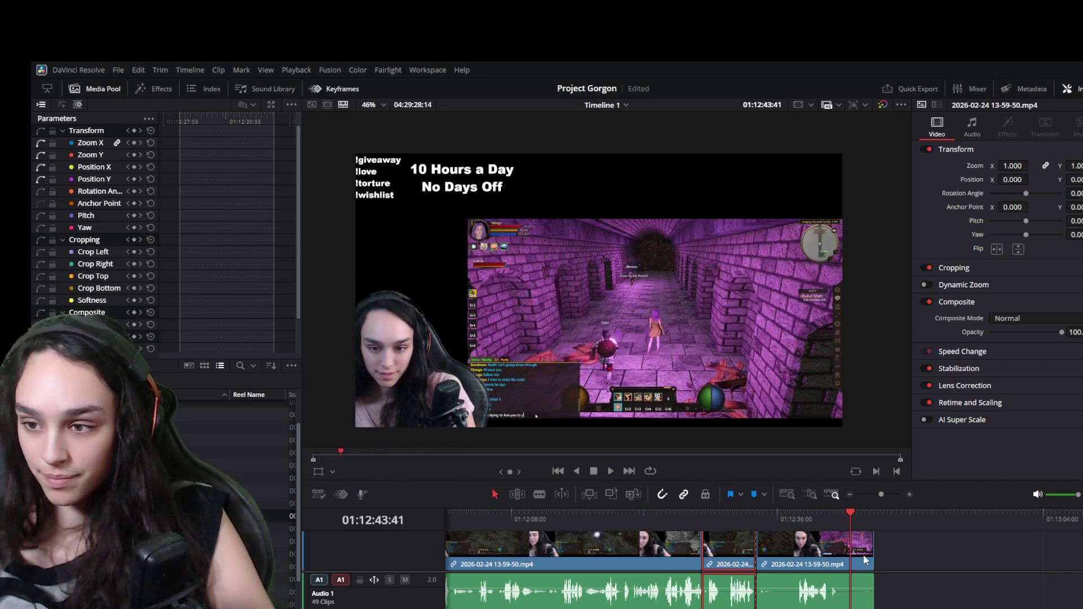
left_click_drag(874, 553, 1005, 545)
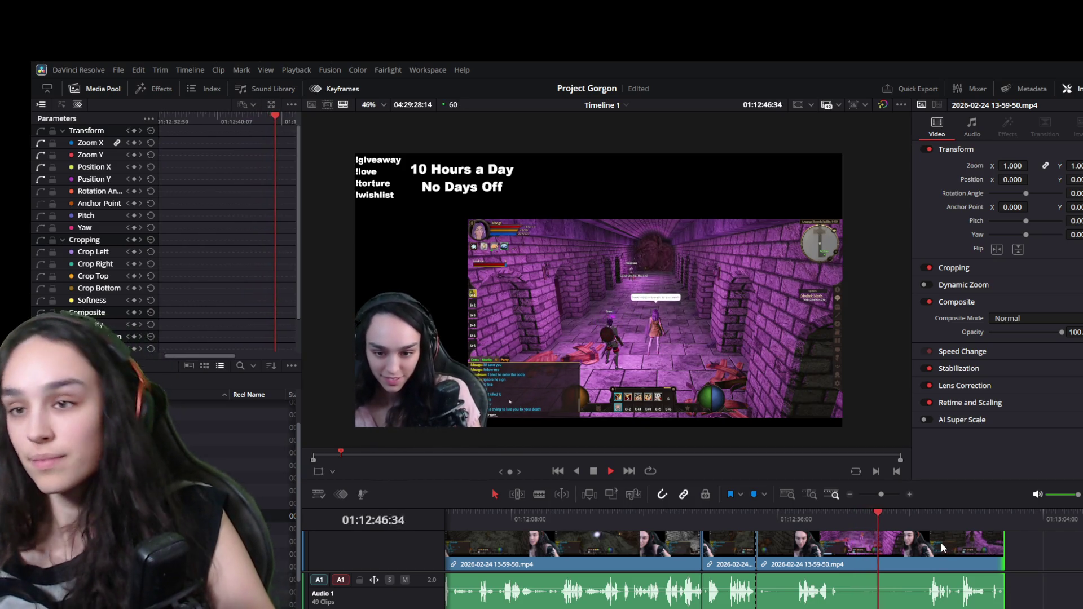
left_click(927, 511)
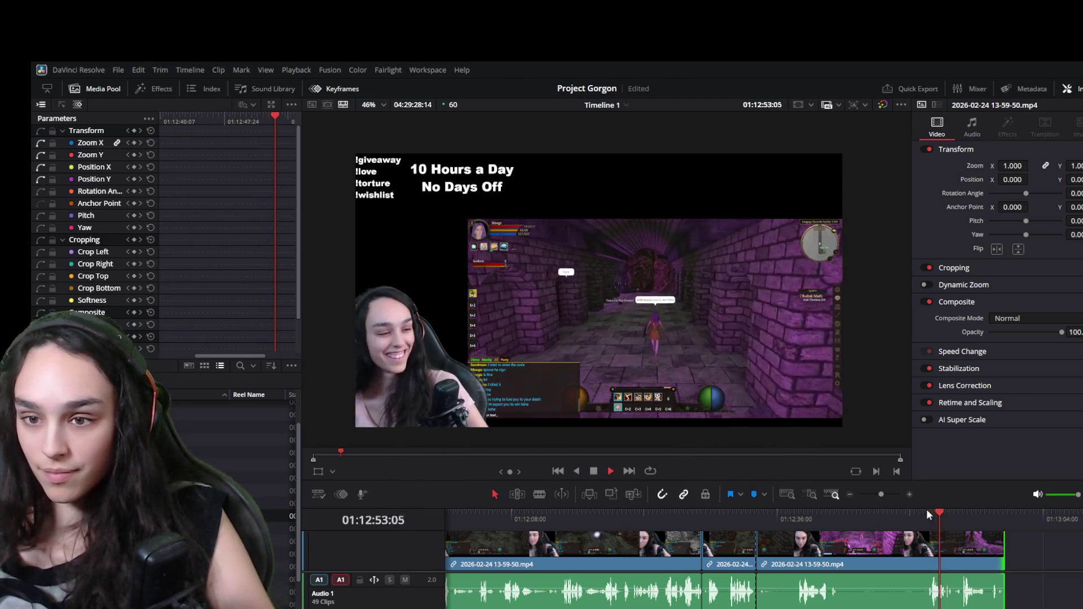
scroll(723, 331, "up", 5)
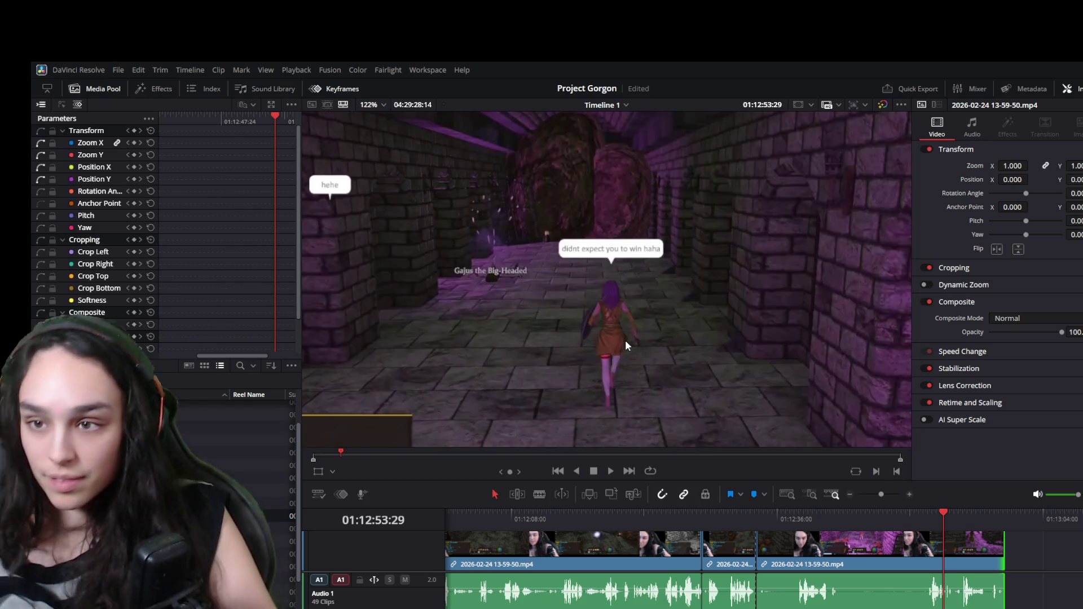
scroll(626, 342, "down", 5)
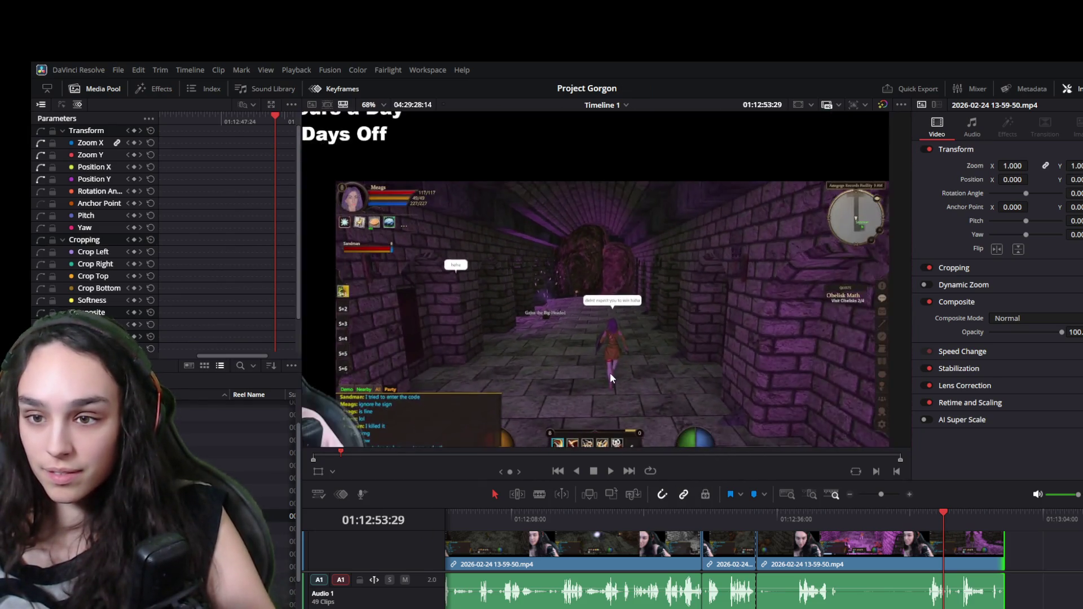
left_click_drag(568, 380, 568, 334)
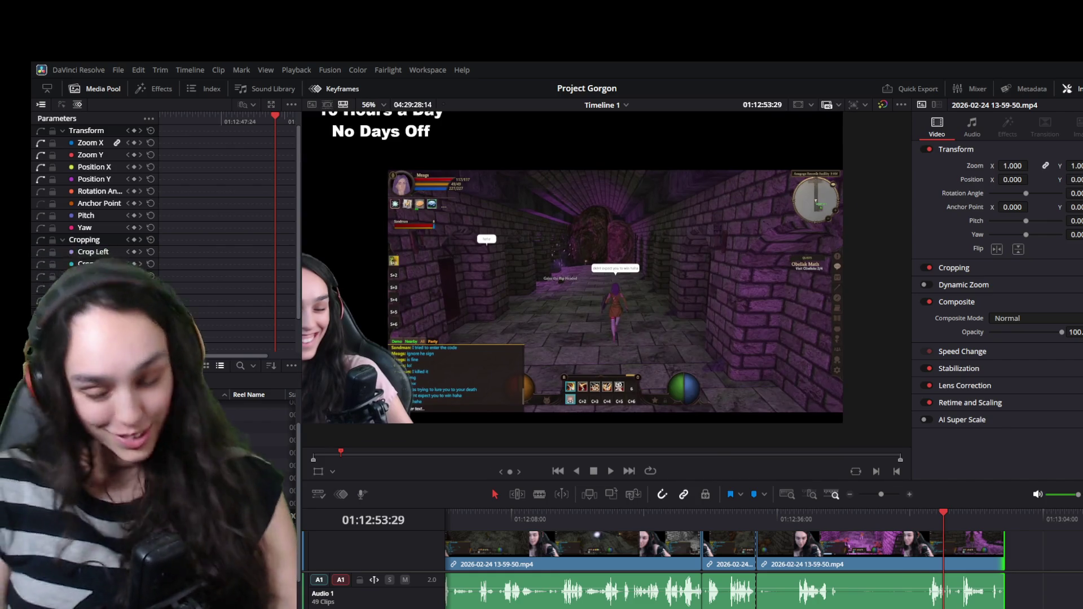
Trim the last clip's head up to the playhead and ripple-delete the resulting gap
left_click_drag(924, 520, 899, 513)
left_click(758, 565)
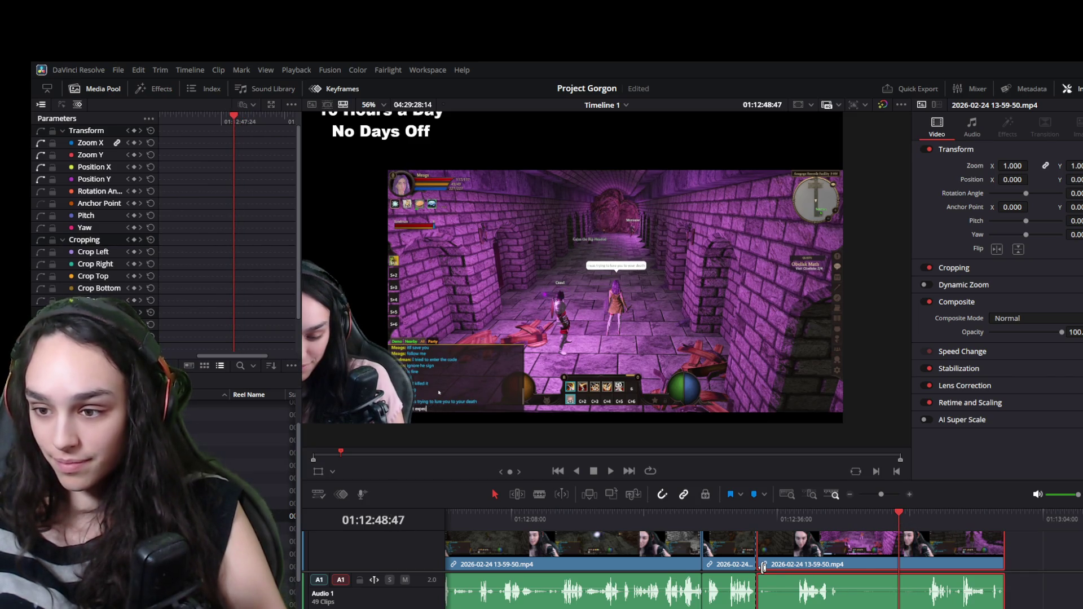
left_click_drag(765, 567, 900, 564)
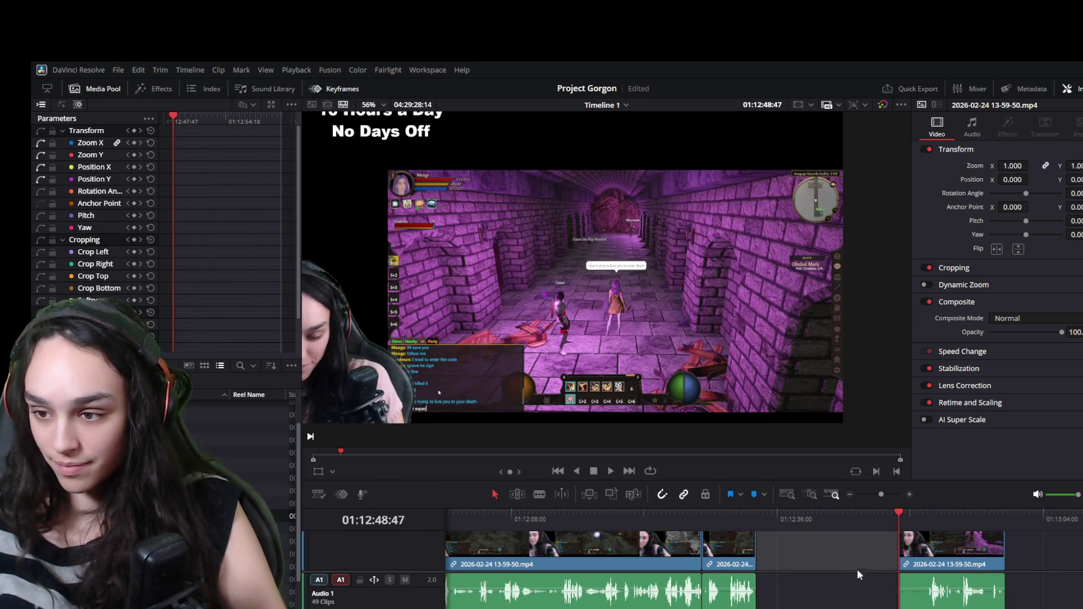
key("space")
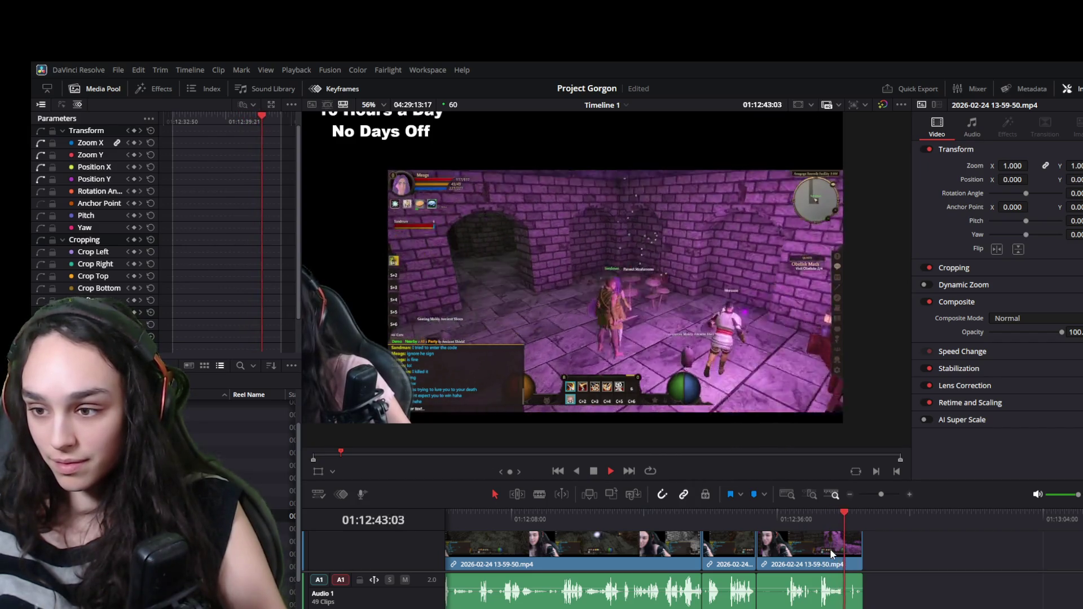
Trim the last clip's tail back to the playhead and replay it from its start
left_click_drag(815, 520, 814, 522)
left_click_drag(861, 551, 811, 545)
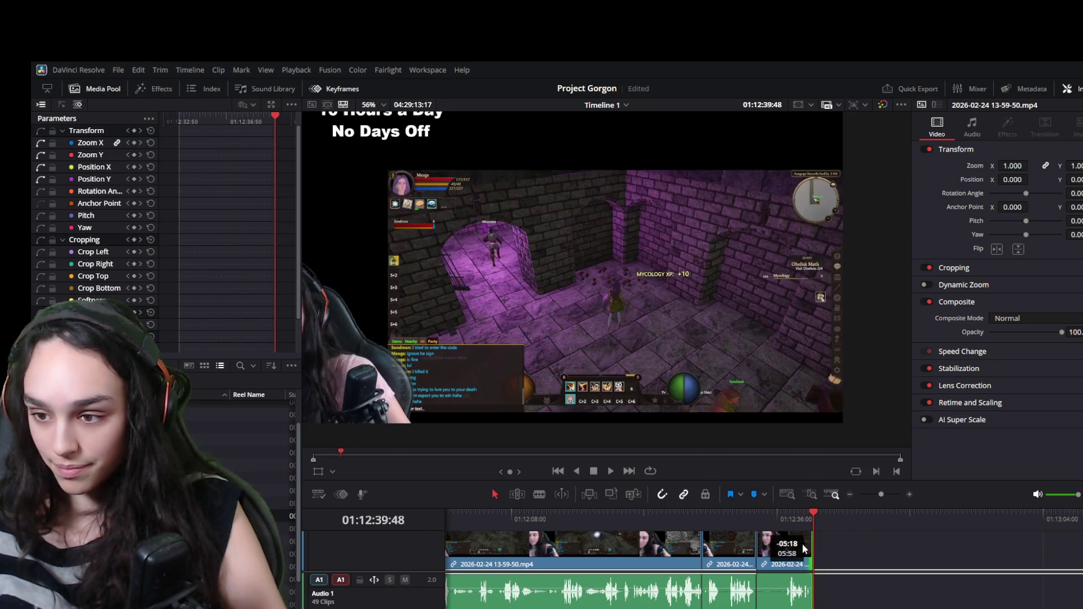
left_click(760, 519)
key("space")
left_click(781, 552)
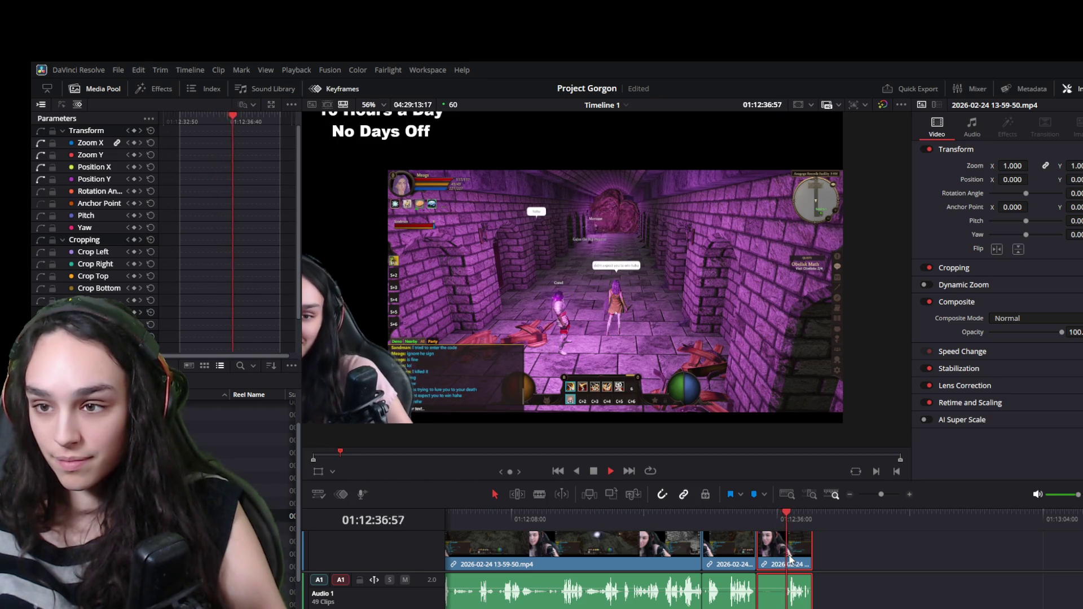
left_click(758, 519)
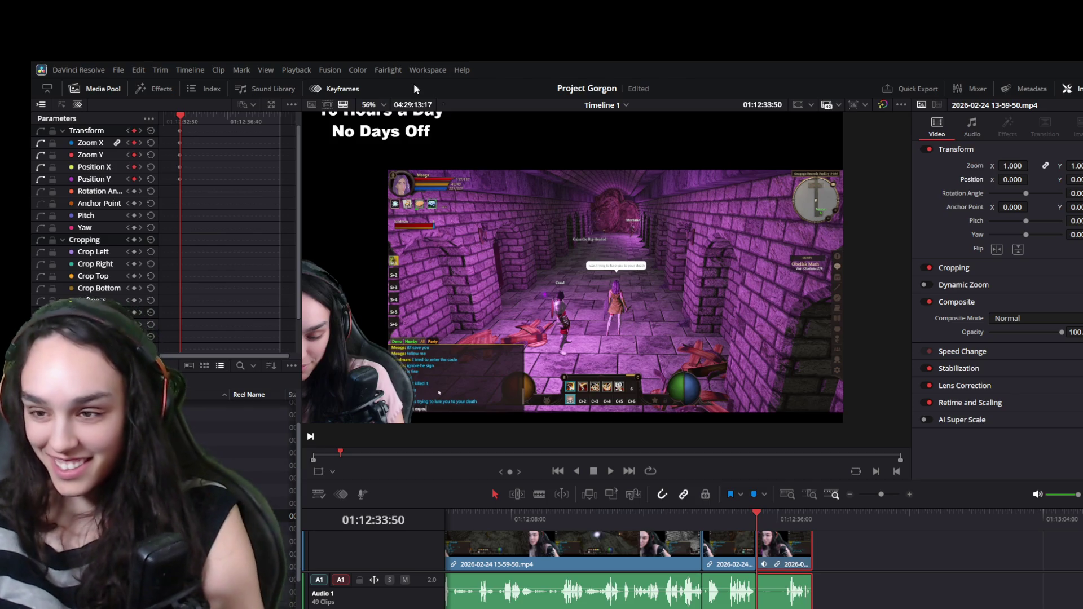
Enlarge and shift the gameplay image to frame the characters for the punch-in zoom
key("Right")
key("Right")
key("Right")
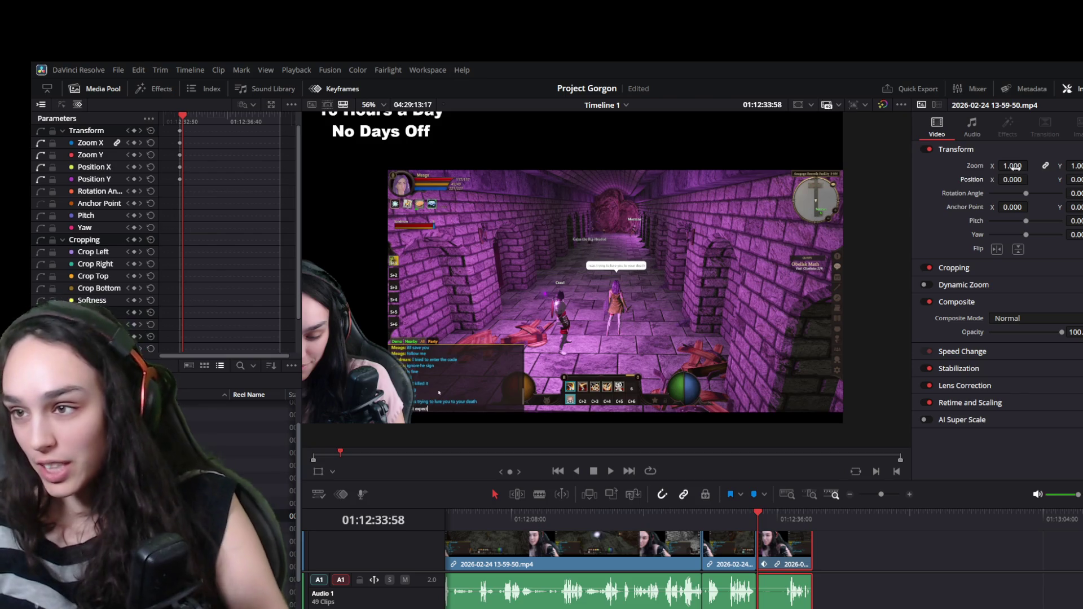
scroll(1014, 180, "up", 20)
scroll(1013, 180, "down", 10)
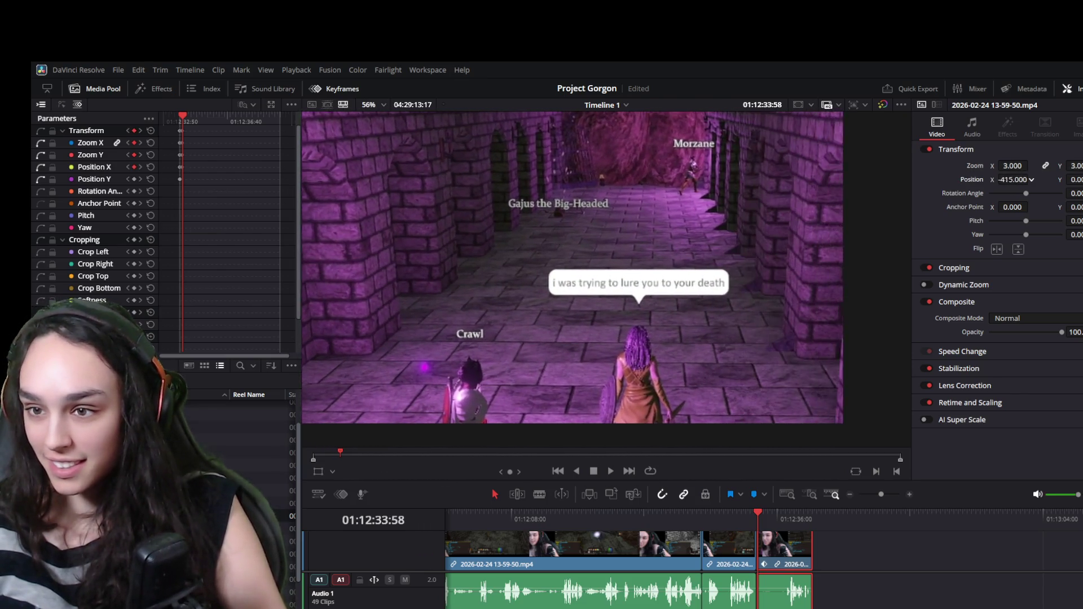
scroll(1075, 179, "up", 5)
scroll(1075, 179, "up", 2)
key("space")
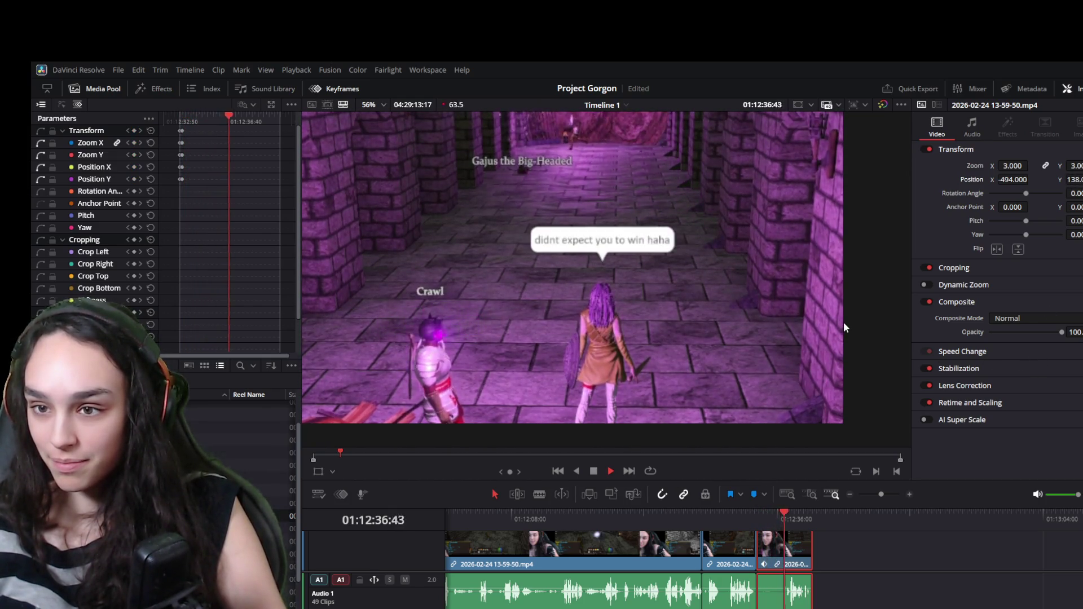
left_click_drag(798, 513, 777, 513)
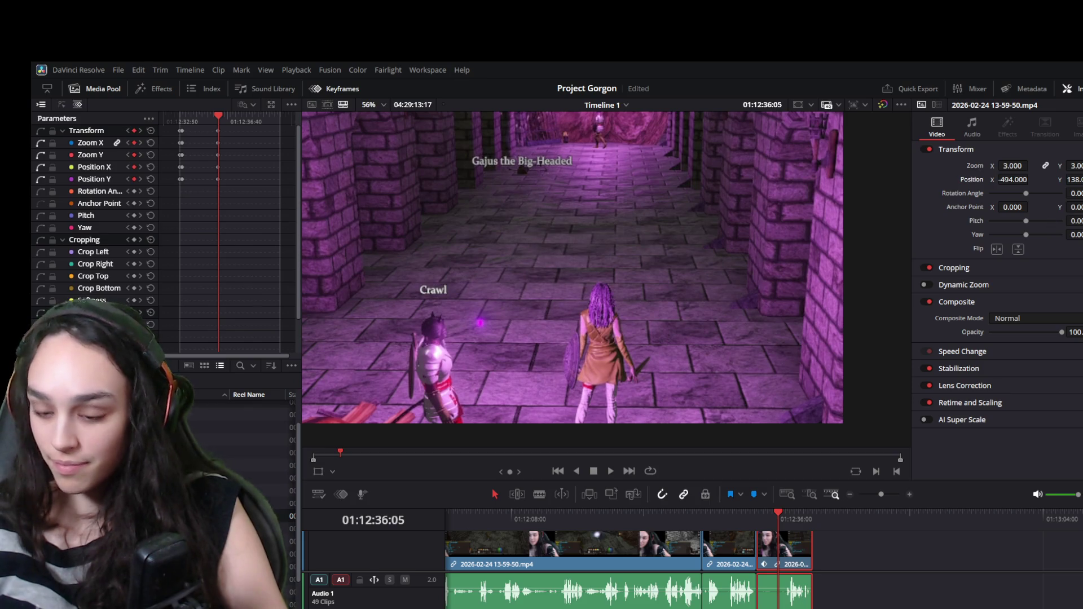
mouse_move(1014, 165)
left_mouse_down()
mouse_move(1041, 166)
mouse_move(987, 180)
left_mouse_up()
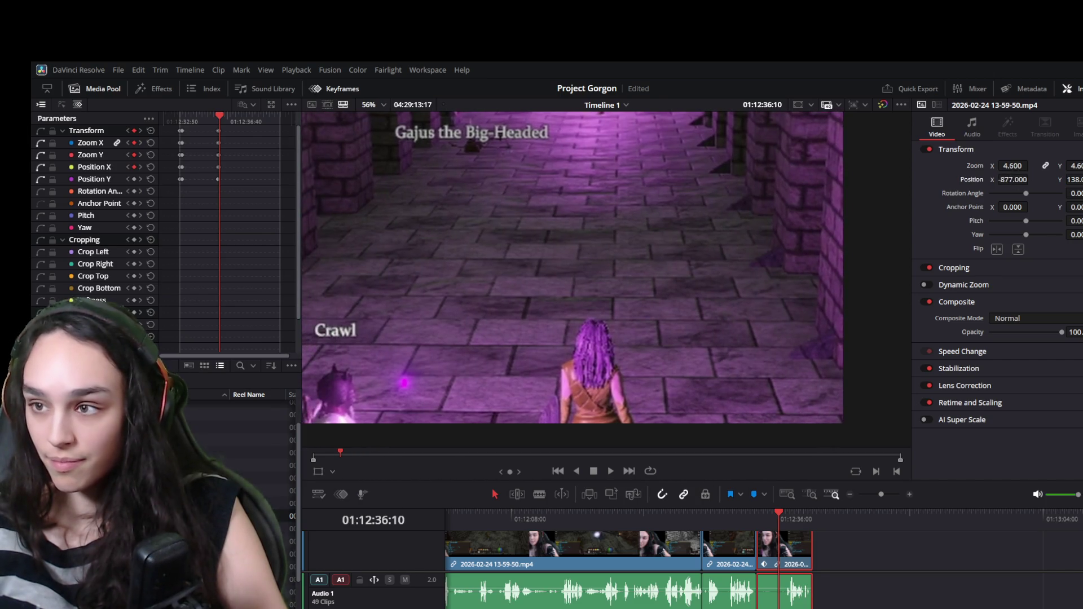
left_click_drag(1072, 179, 1082, 180)
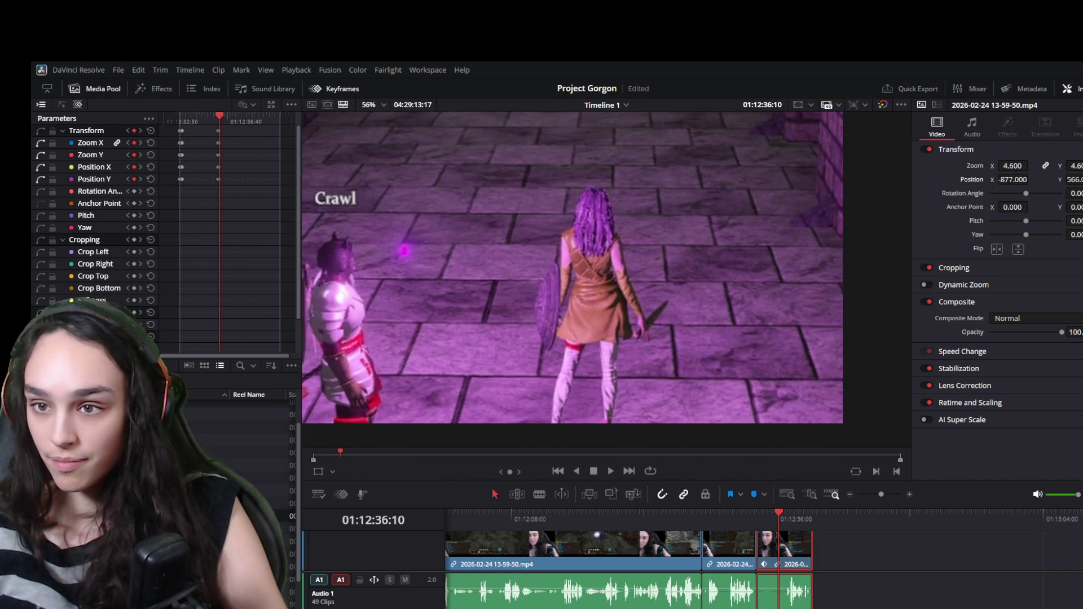
key("space")
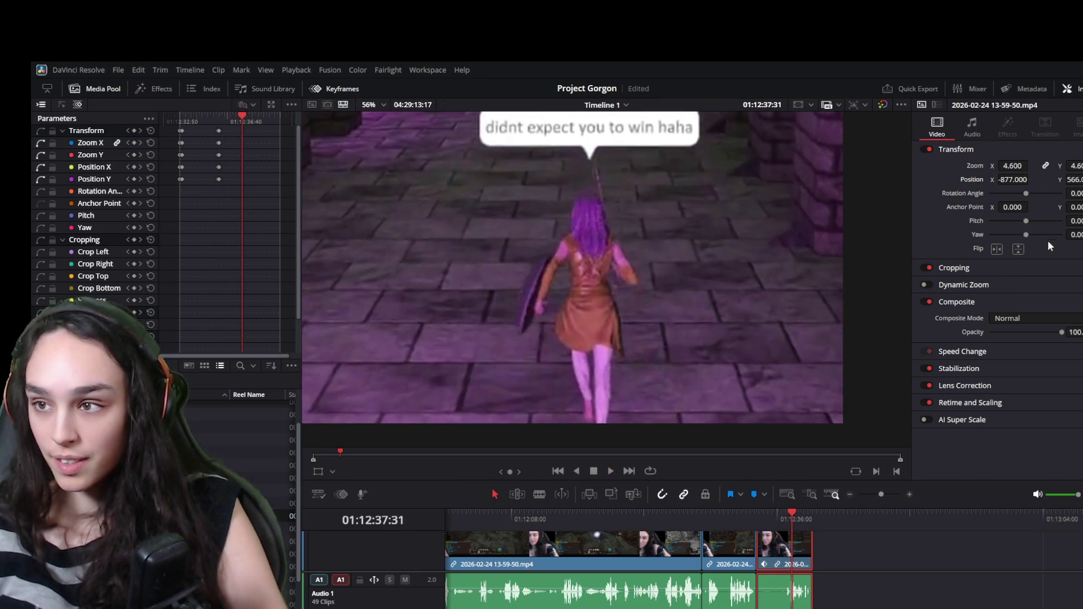
Replay the punch-in zoom section to review it
left_click(222, 123)
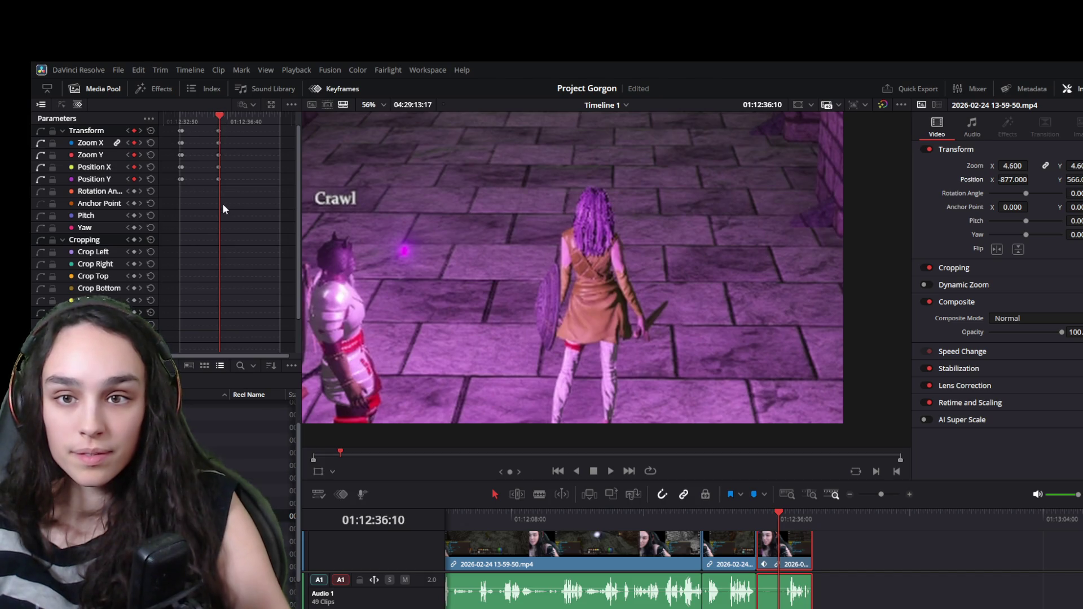
scroll(231, 269, "up", 1)
left_click(235, 120)
scroll(226, 153, "down", 1)
scroll(219, 139, "up", 1)
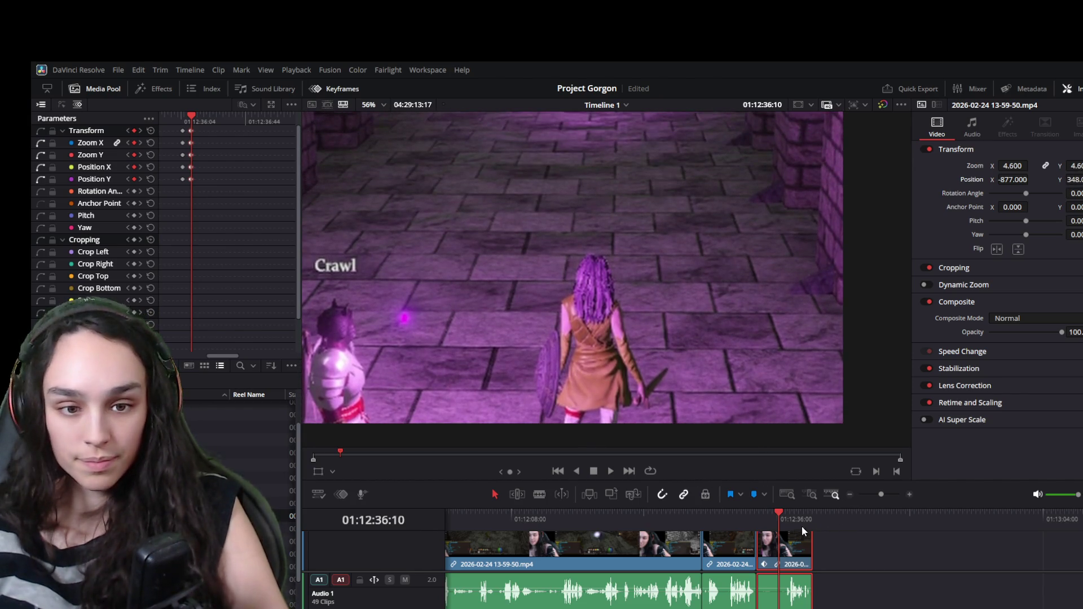
key("space")
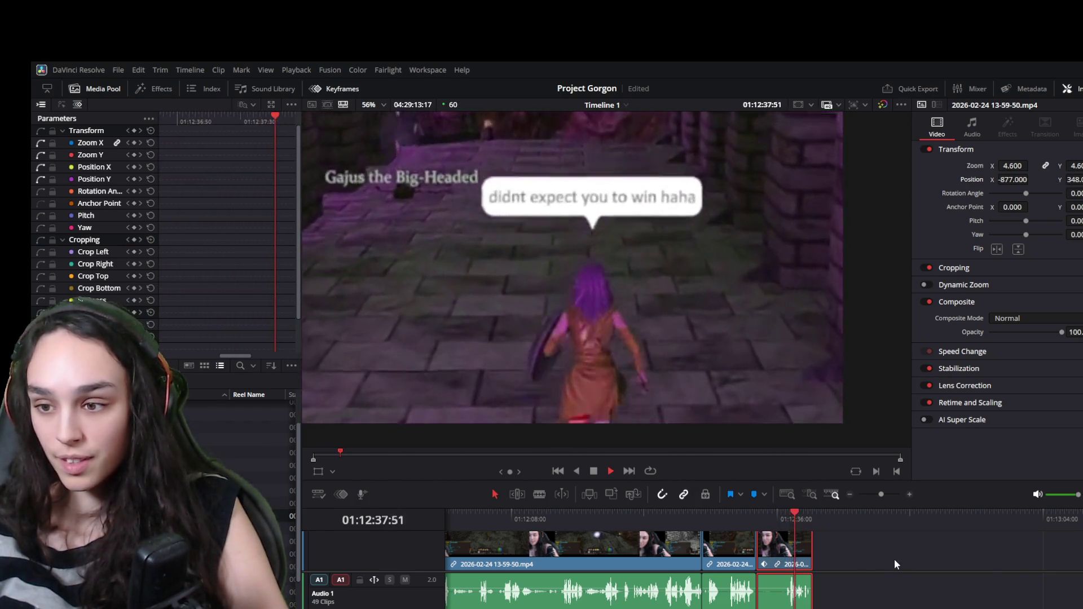
key("space")
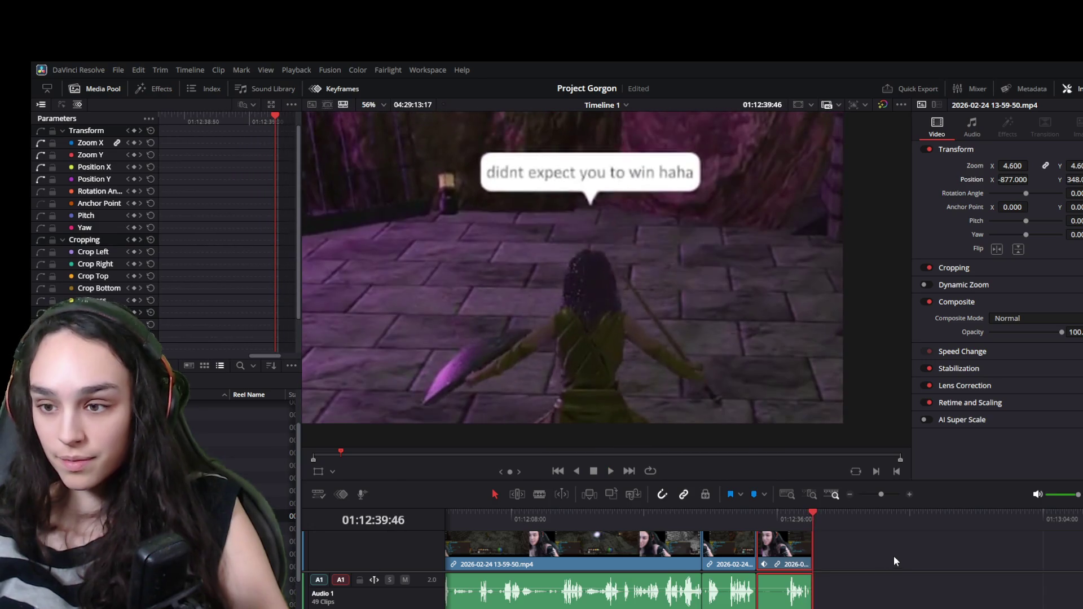
left_click_drag(801, 525, 784, 517)
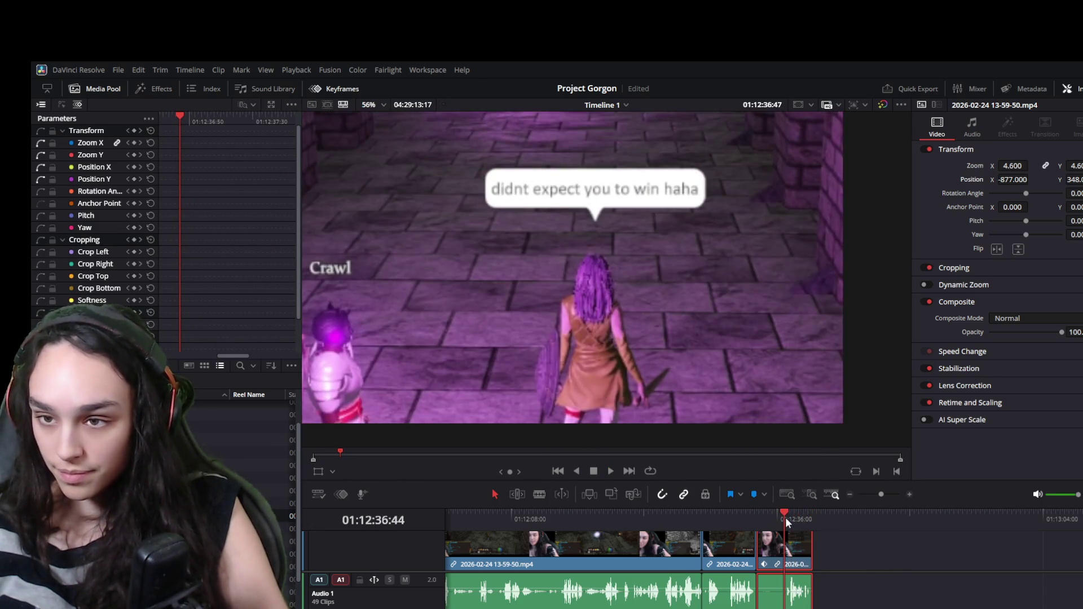
key("space")
key("space")
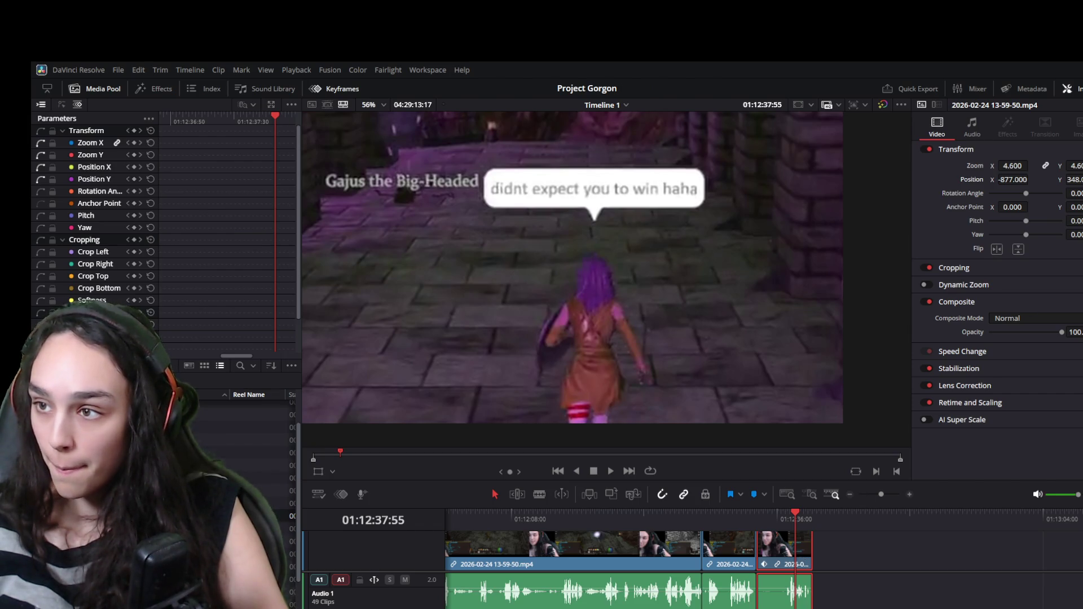
Keyframe Zoom back to 1.000 and Position X/Y to 0, then play the zoom-out
key("Right")
key("Right")
key("Right")
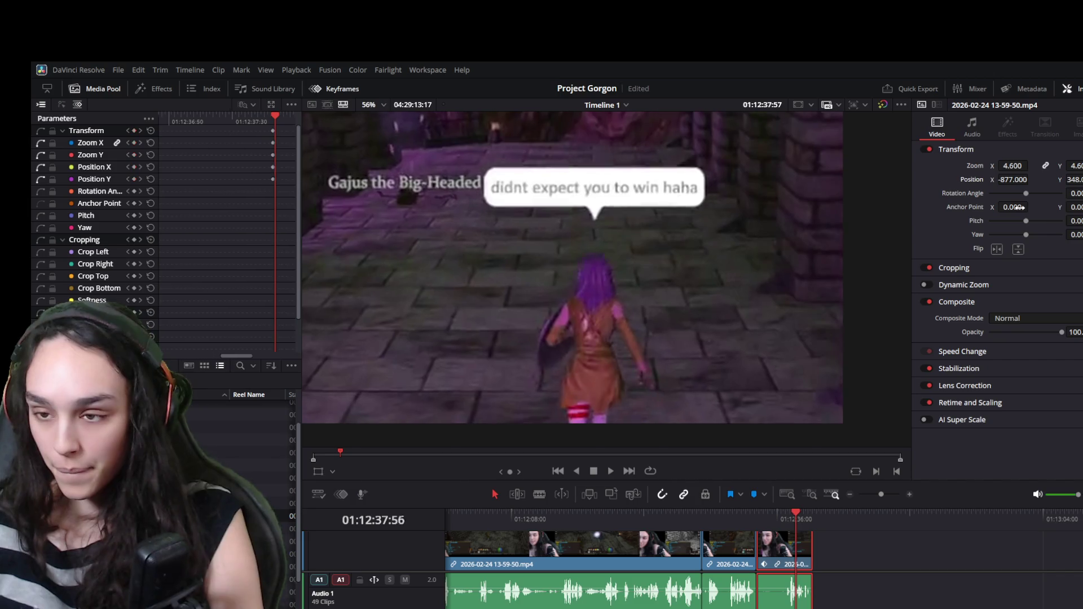
type("1")
key("Tab")
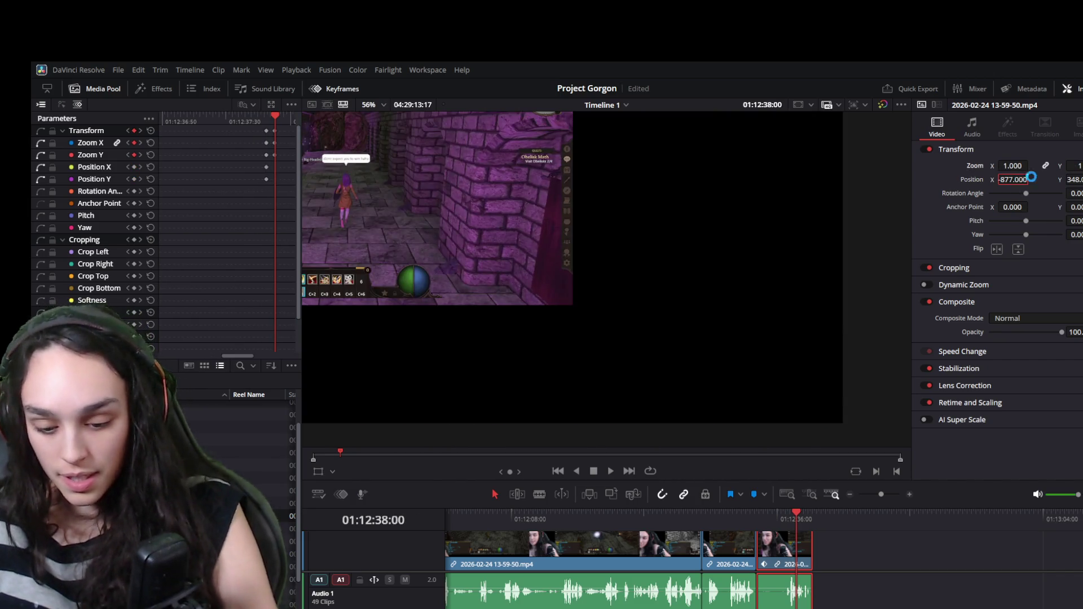
type("0")
key("Tab")
type("0")
key("Return")
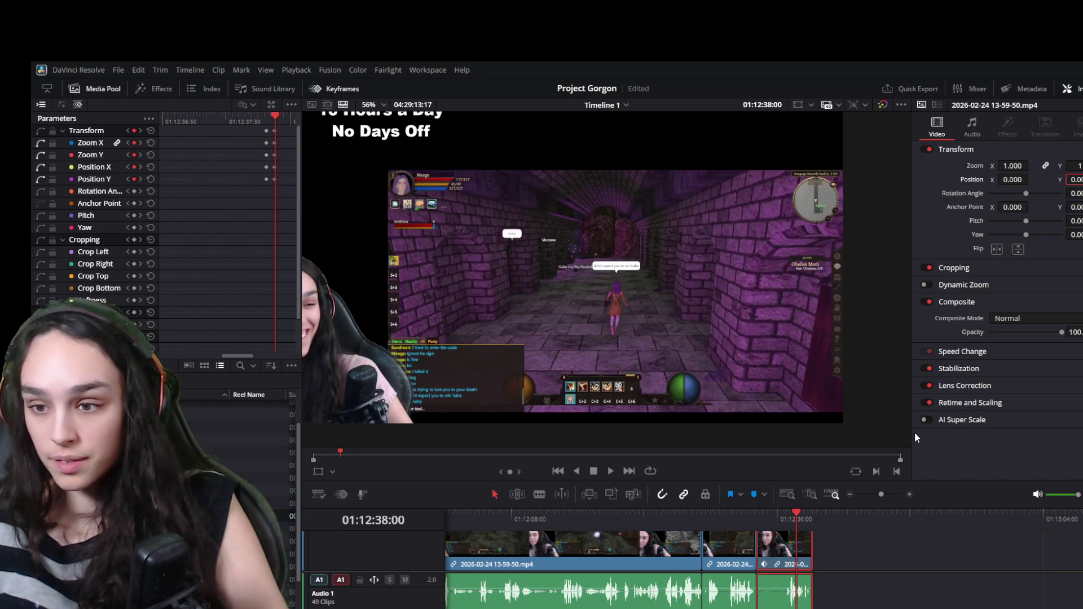
key("space")
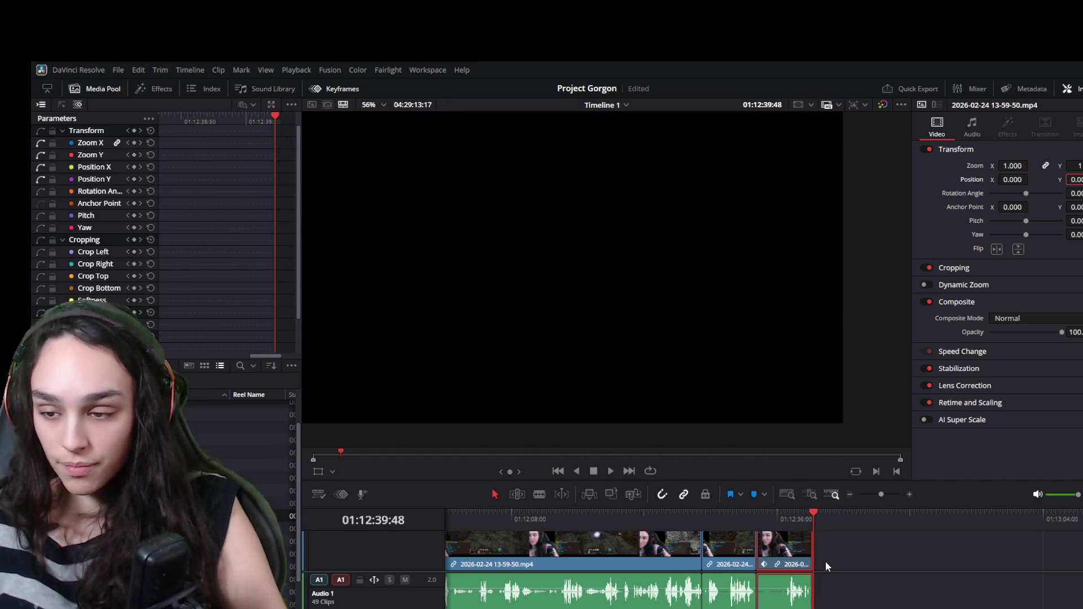
Undo the stray audio move and drag the 11.mp4 clips left to snap at the playhead
scroll(825, 560, "down", 3)
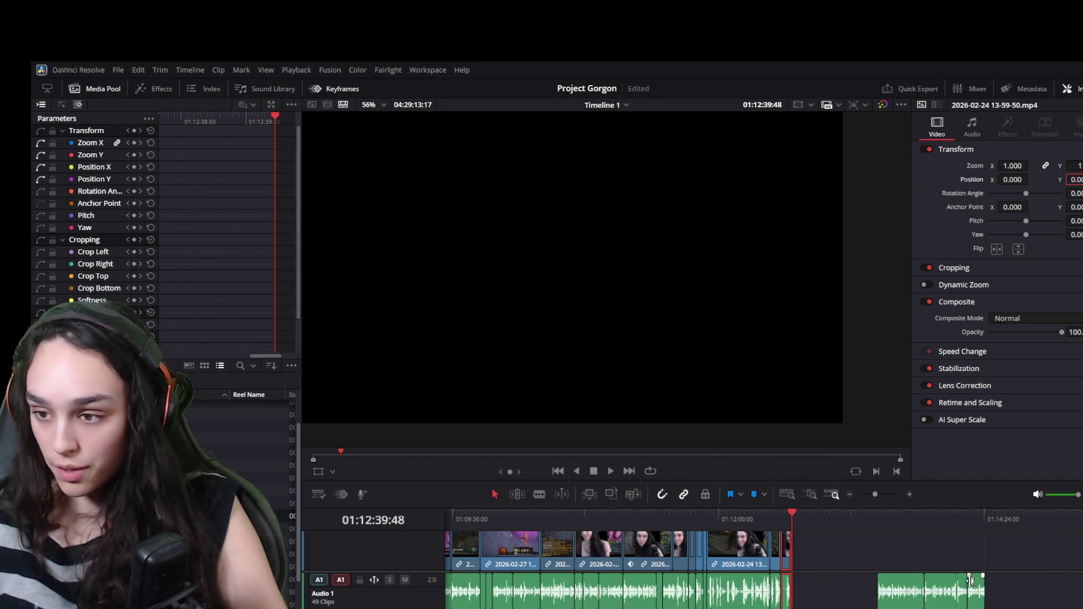
mouse_move(1027, 589)
left_mouse_down()
mouse_move(822, 596)
mouse_move(818, 553)
left_mouse_up()
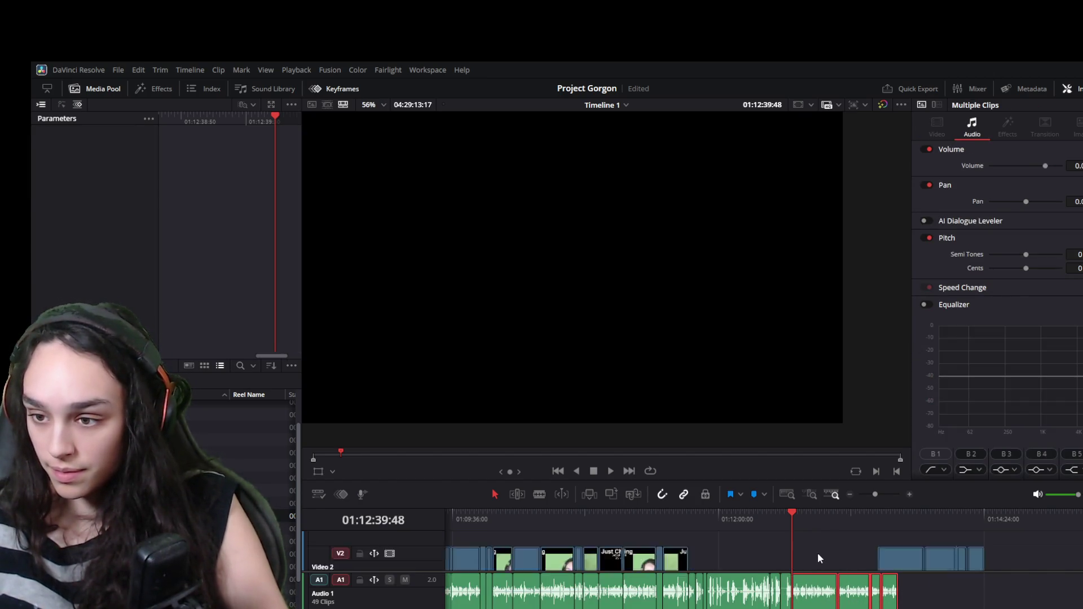
key("ctrl+z")
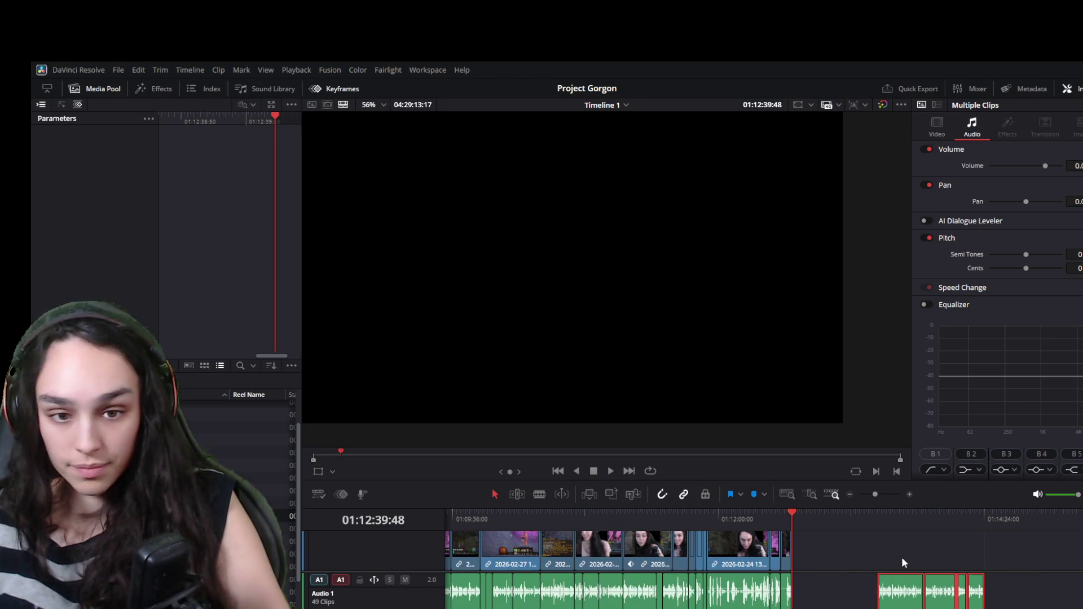
key("ctrl+z")
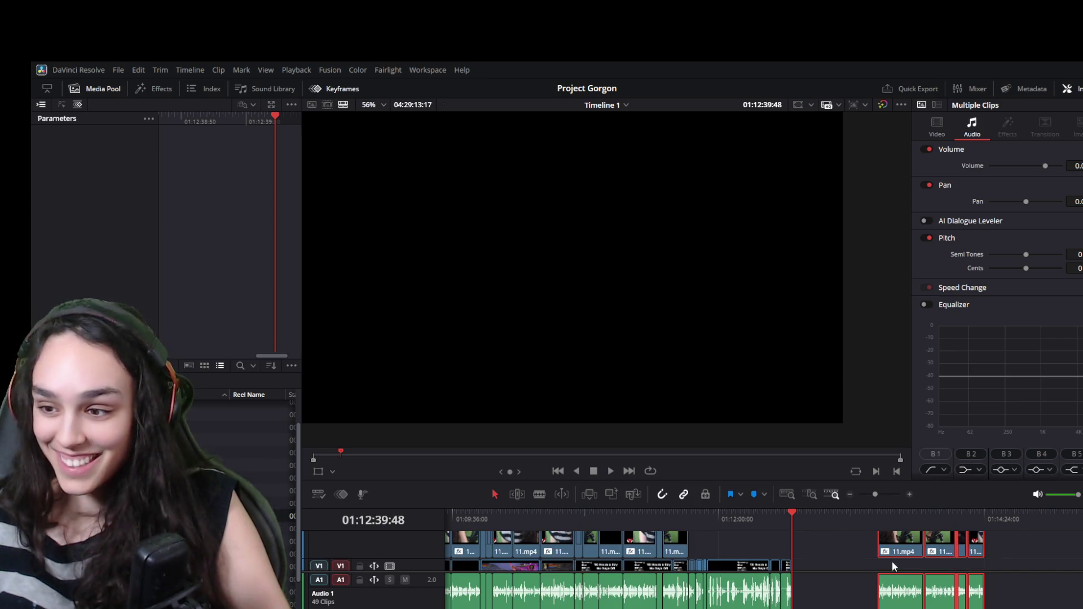
left_click_drag(899, 552, 815, 551)
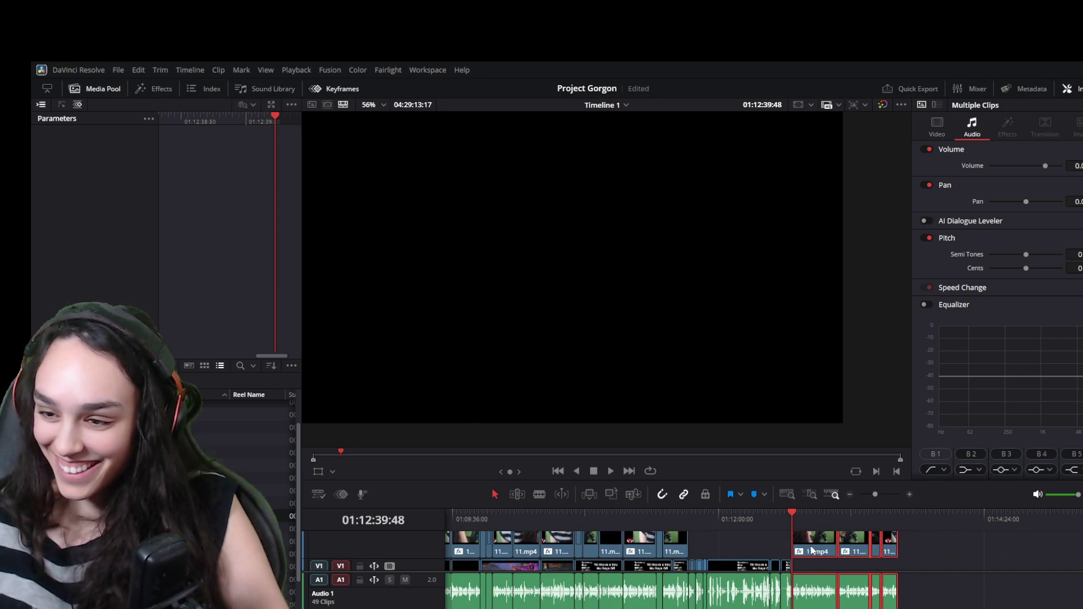
key("ctrl+equal")
key("ctrl+equal")
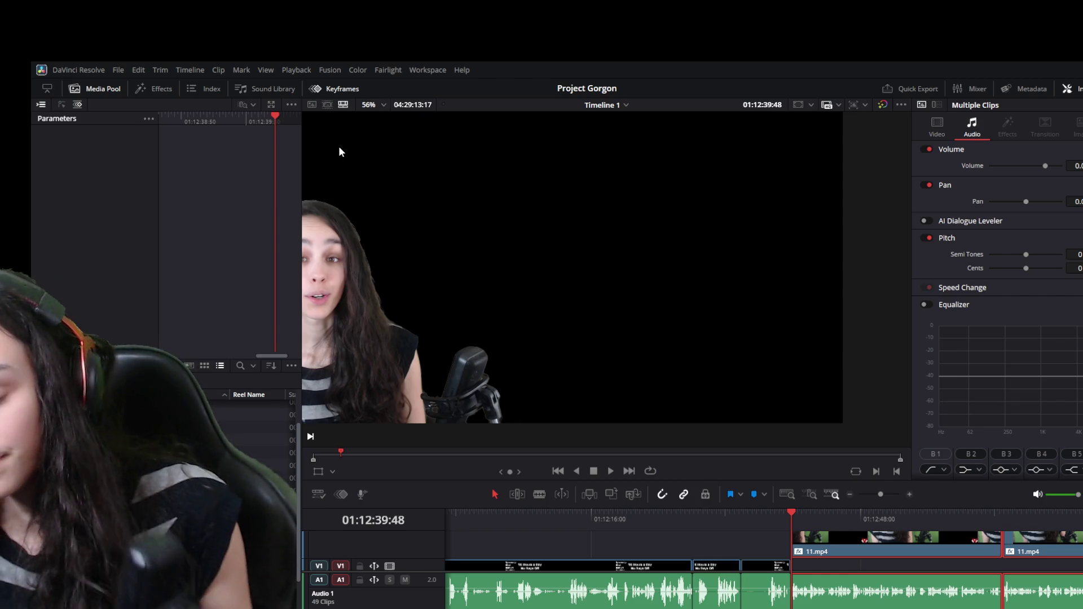
Review the joined clips, open the Effects library, and return the playhead near the timeline start
key("space")
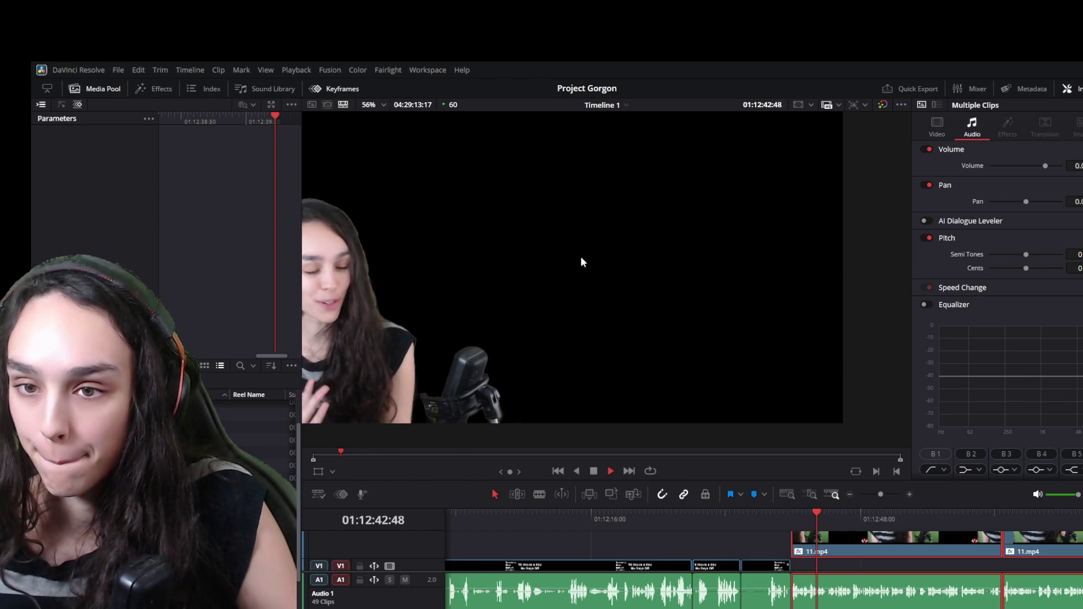
key("space")
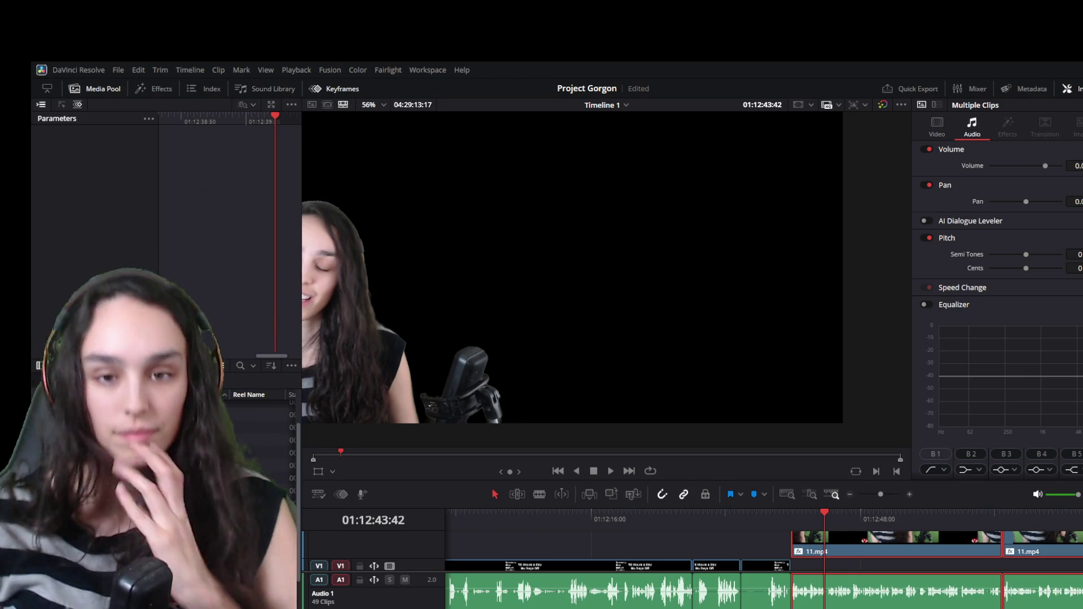
left_click(163, 90)
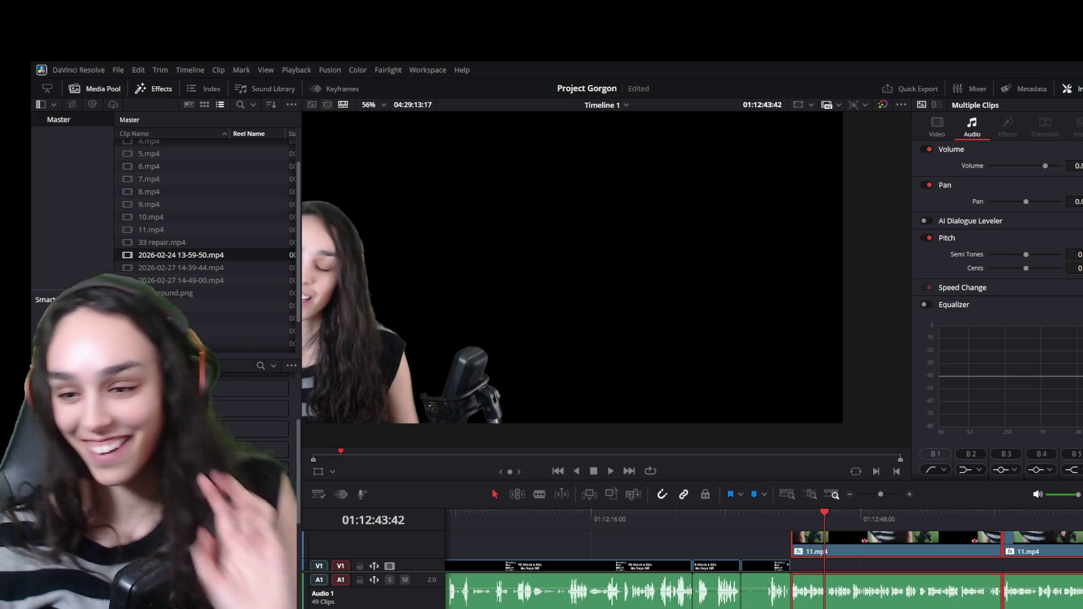
scroll(916, 563, "down", 2)
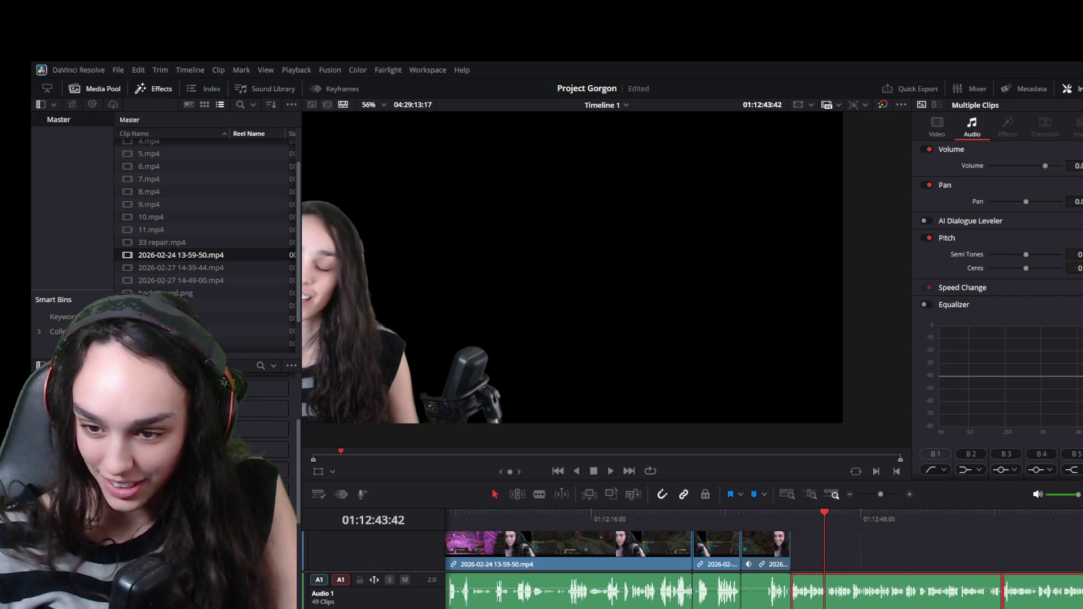
scroll(563, 545, "up", 10)
left_click(614, 527)
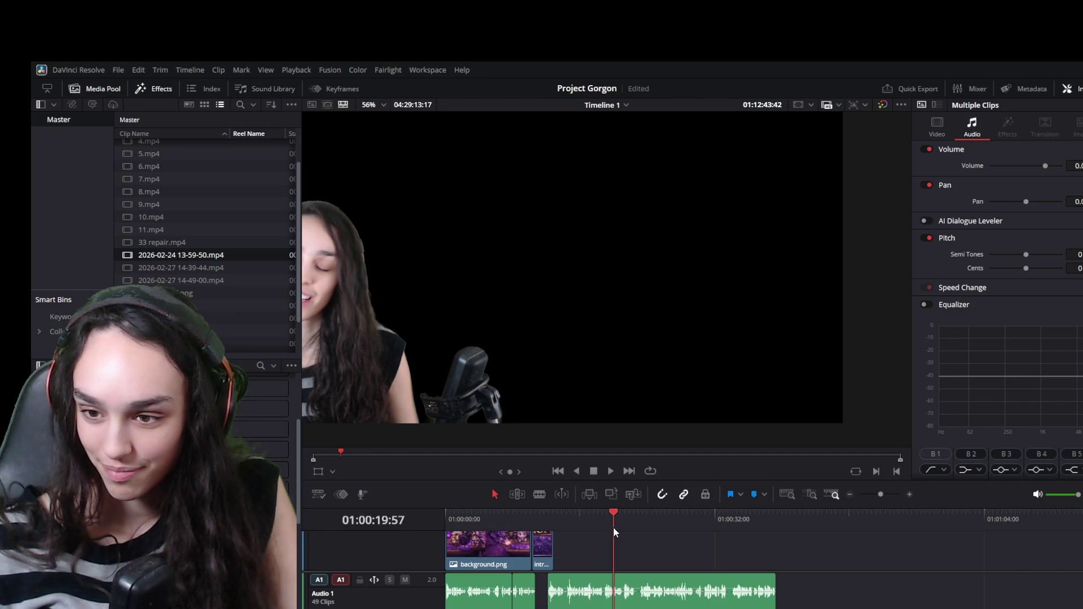
Apply the Comic Book effect from the Effects library to the intro.png title clip
left_click(544, 541)
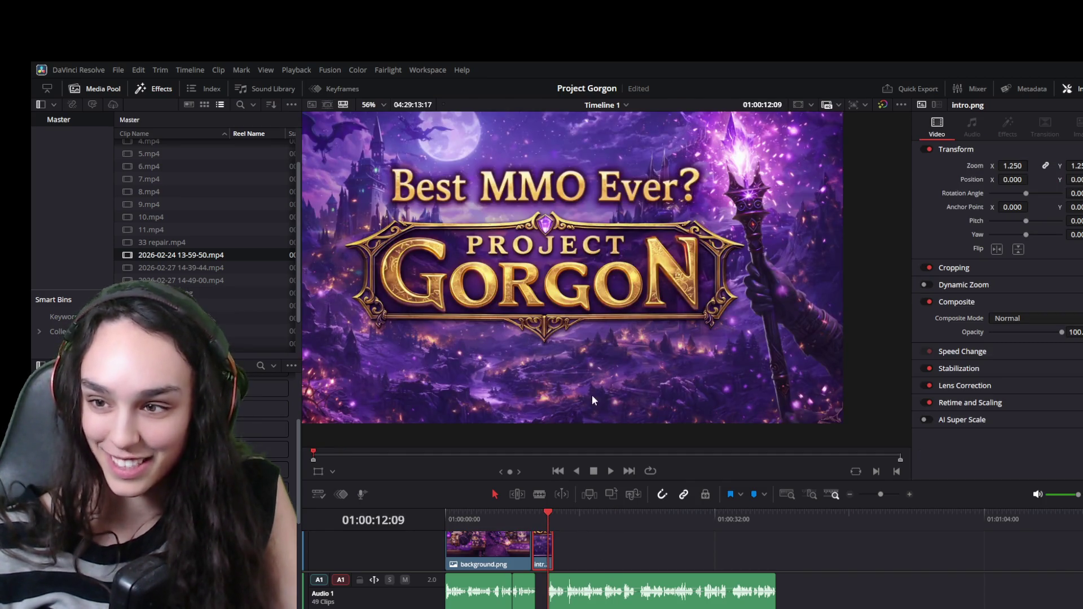
scroll(592, 401, "down", 3)
left_click_drag(476, 339, 497, 337)
left_click_drag(279, 430, 493, 499)
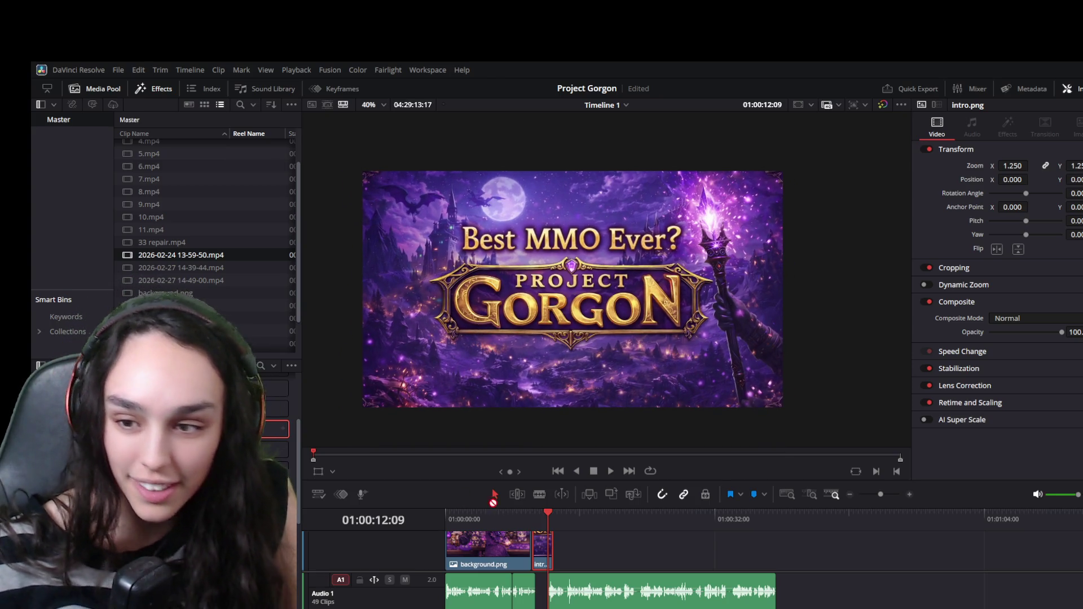
left_click_drag(552, 556, 551, 556)
left_click(536, 511)
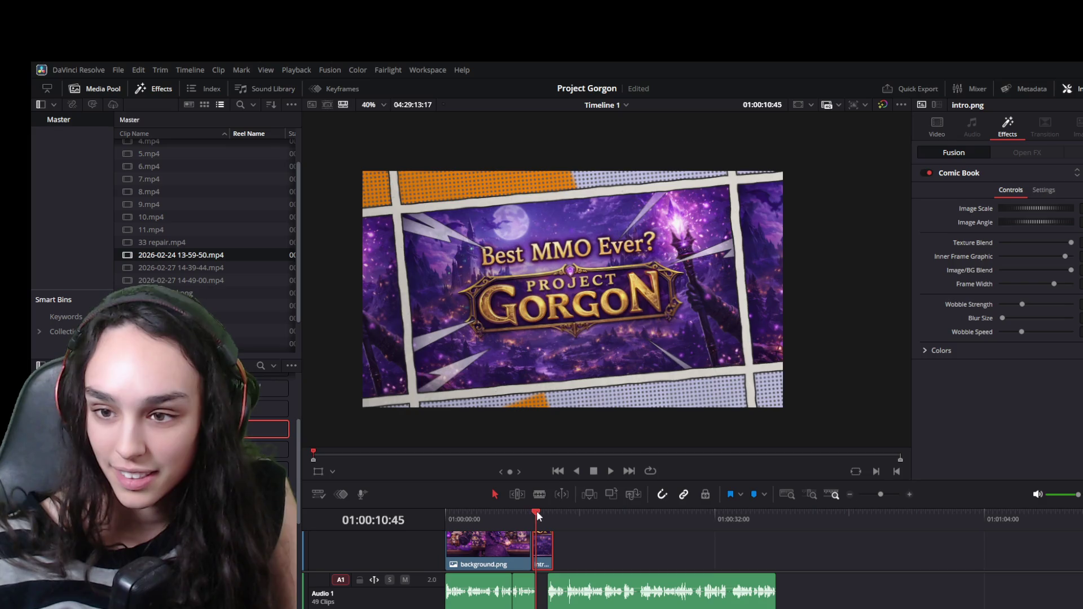
left_click_drag(536, 512, 533, 512)
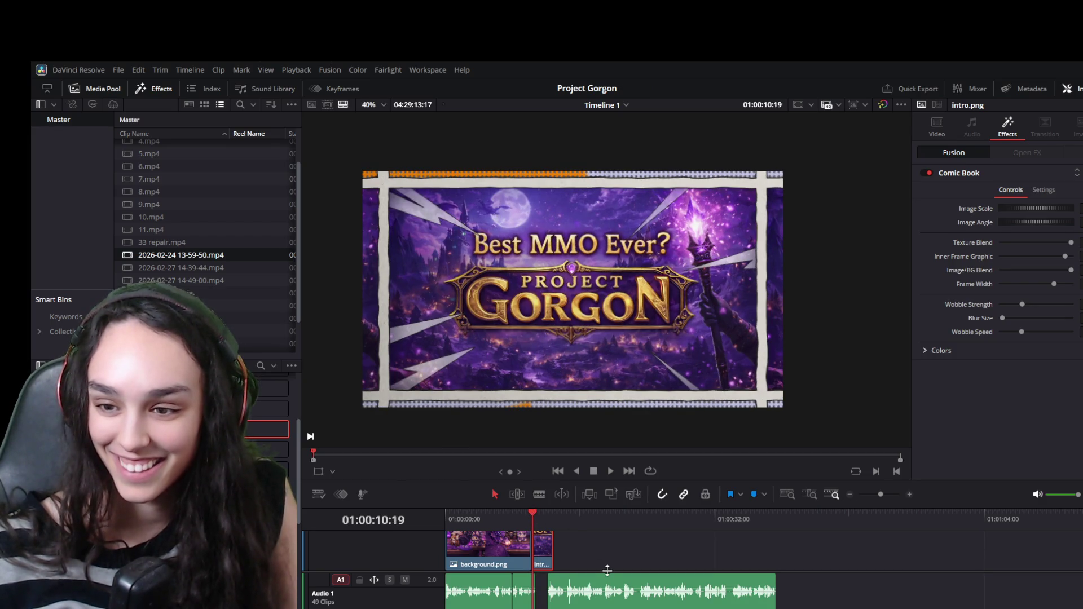
Replay the intro several times to preview the Comic Book effect, then select 1.mp4
left_click(609, 475)
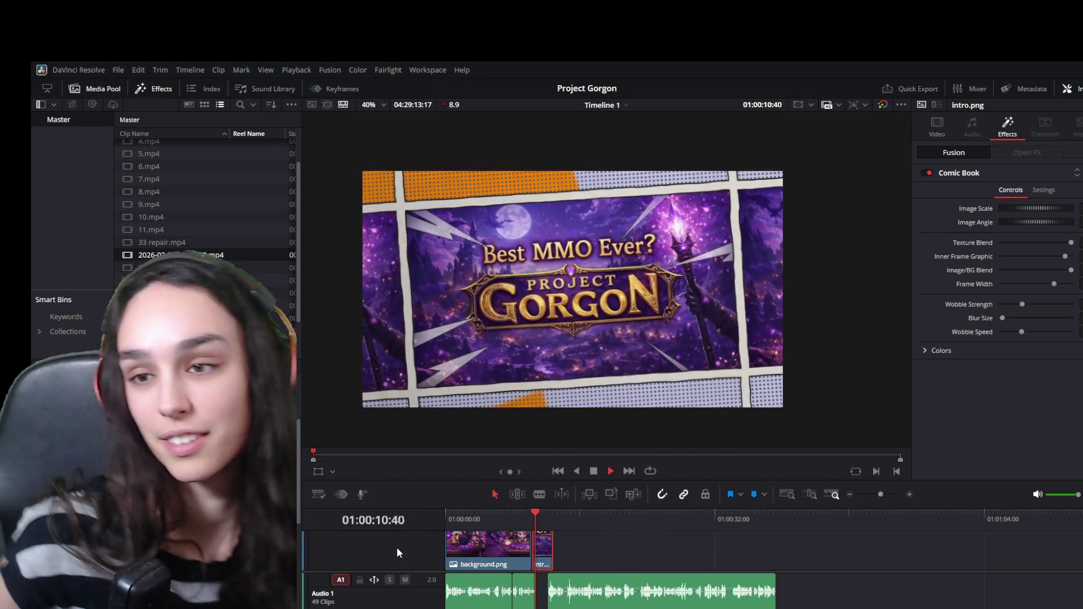
key("space")
left_click(538, 516)
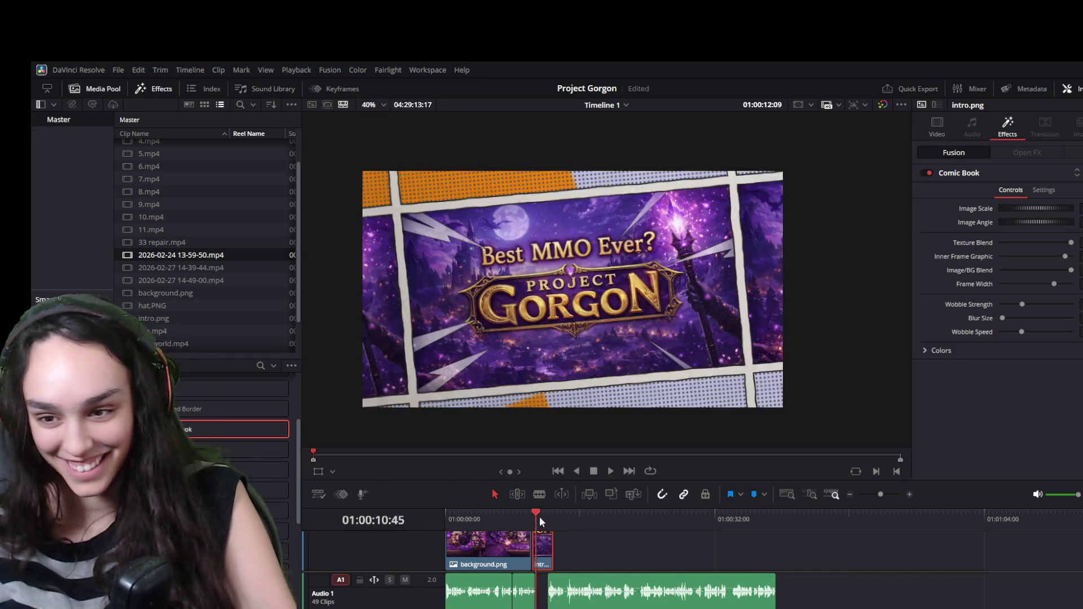
left_click(530, 514)
key("space")
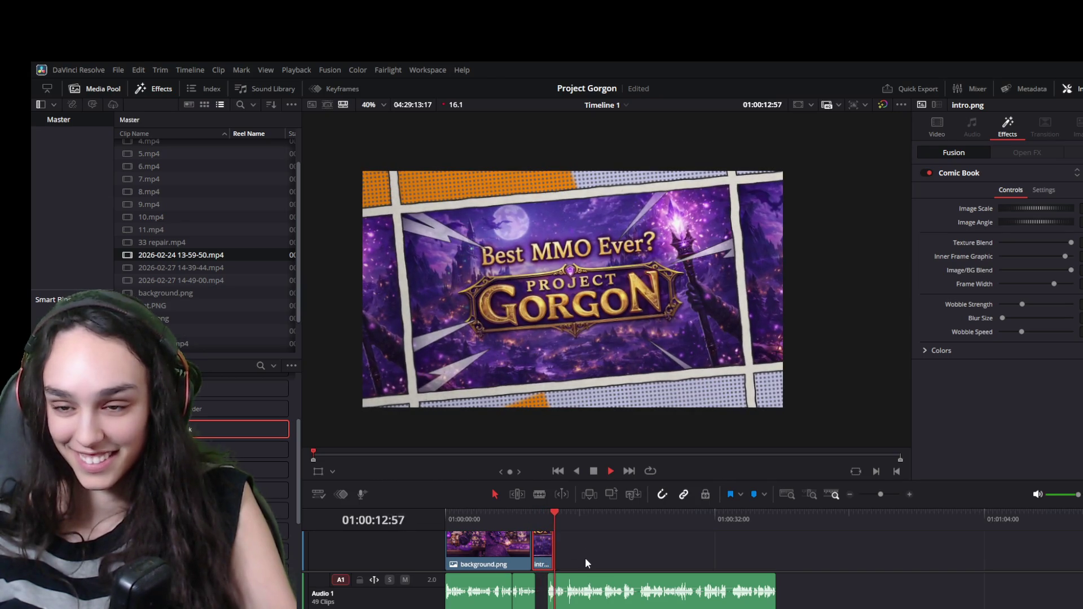
key("space")
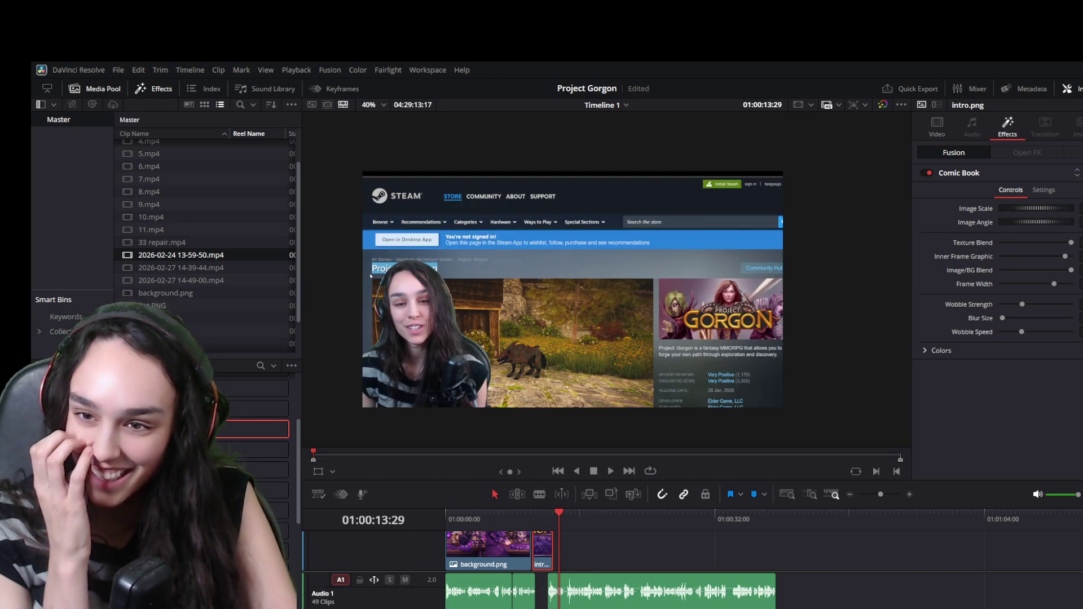
left_click(542, 519)
key("space")
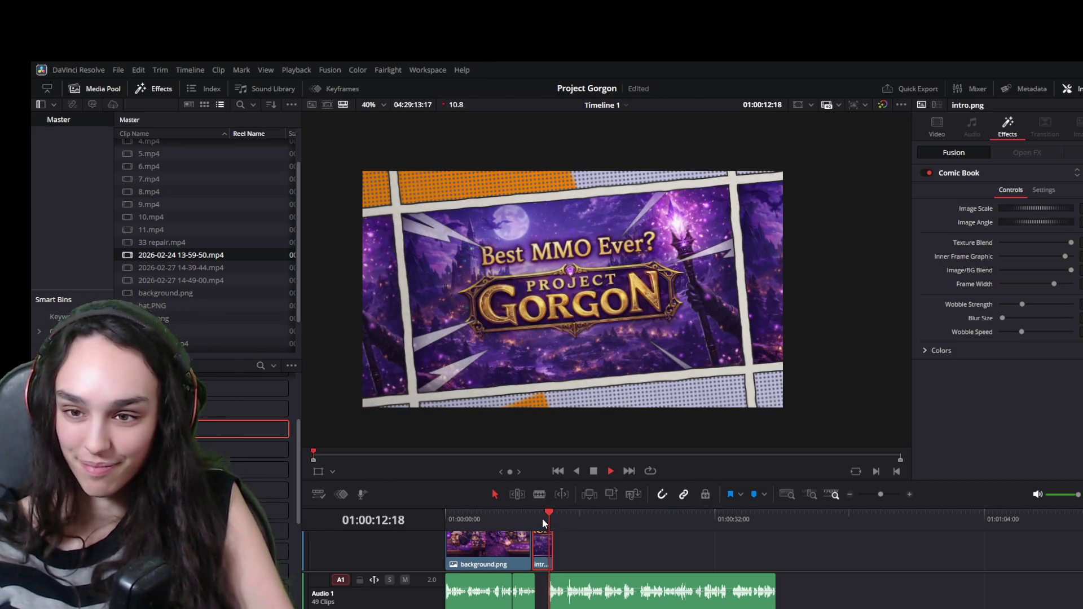
key("space")
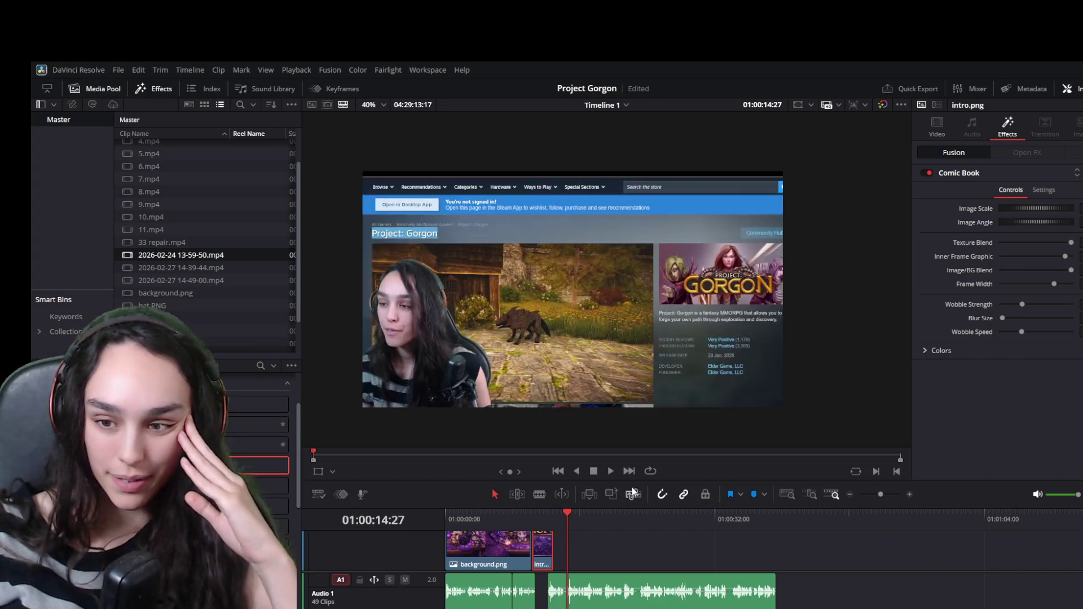
left_click(618, 514)
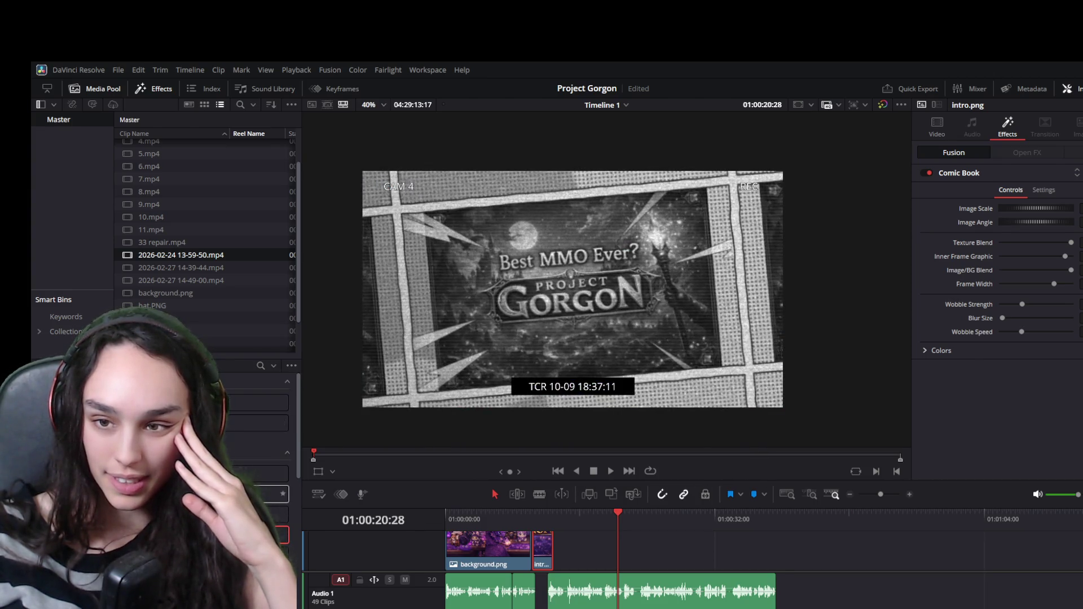
scroll(632, 557, "down", 3)
left_click(636, 555)
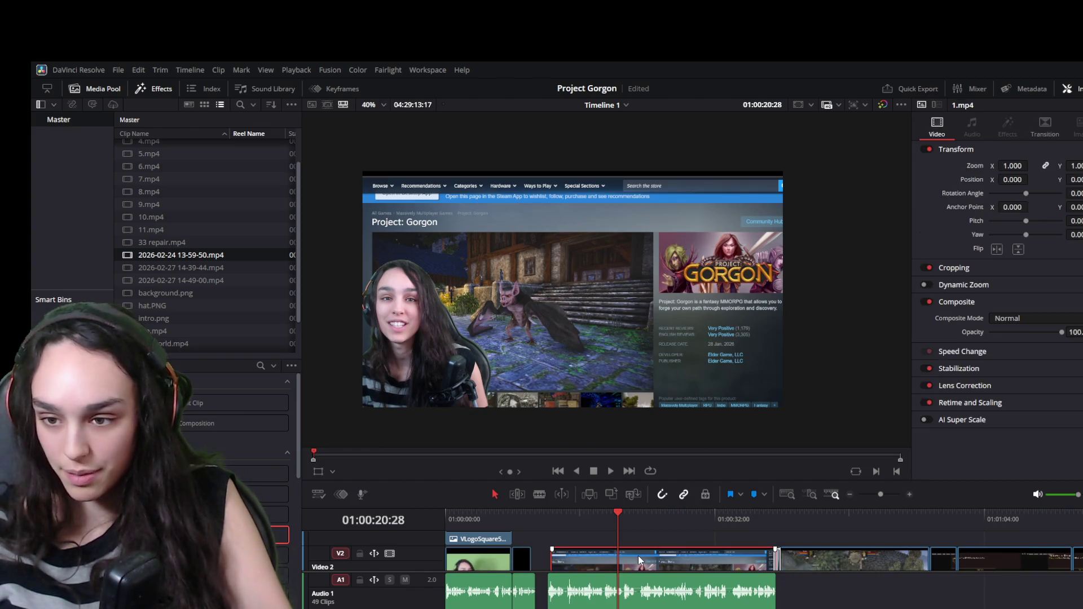
scroll(638, 556, "down", 2)
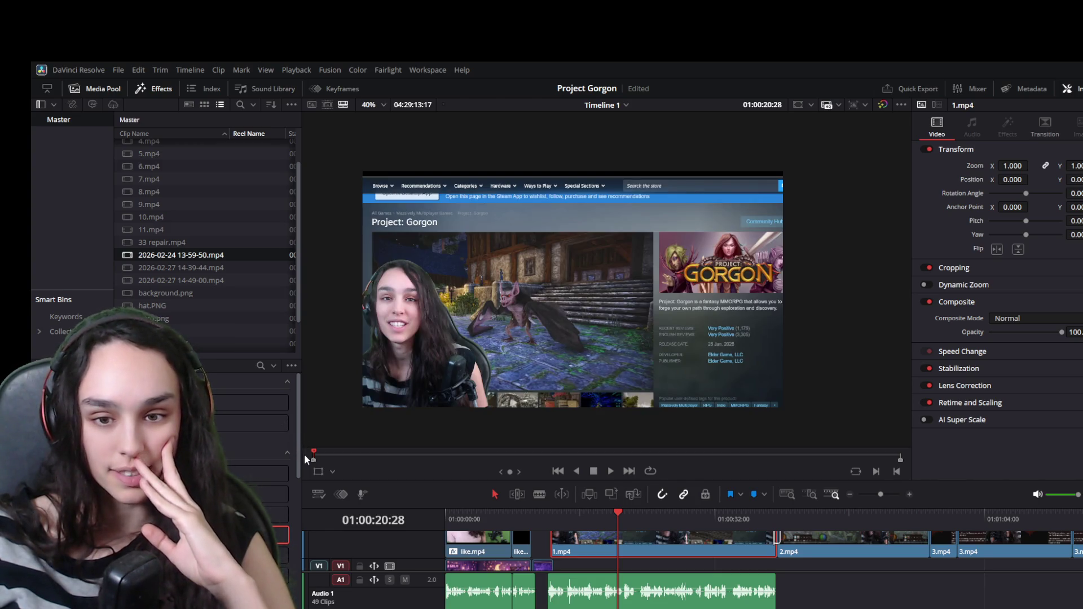
left_click_drag(295, 475, 303, 608)
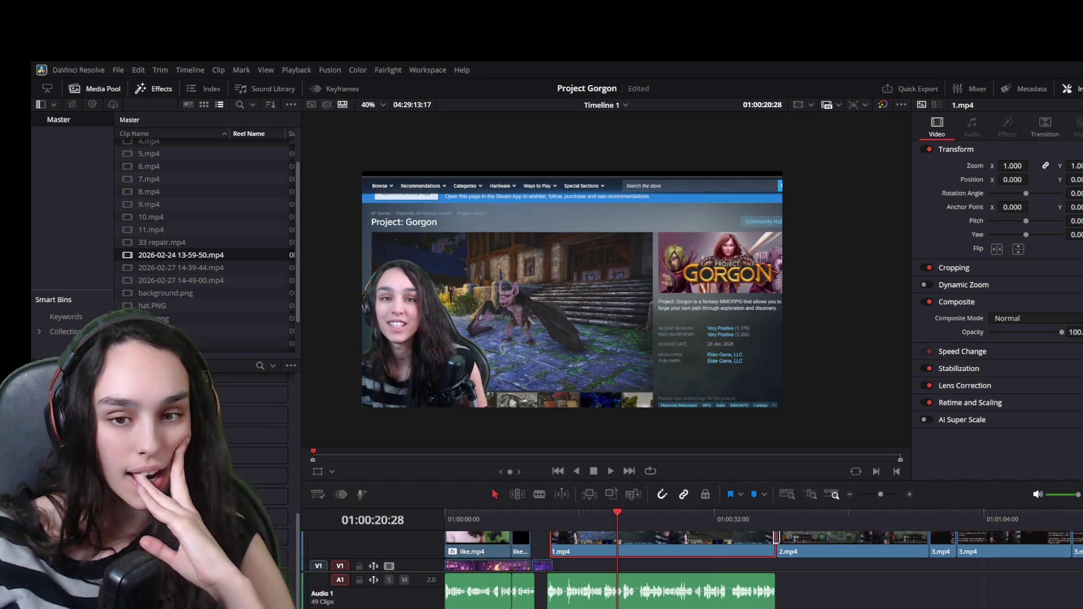
scroll(254, 480, "up", 10)
scroll(254, 480, "up", 3)
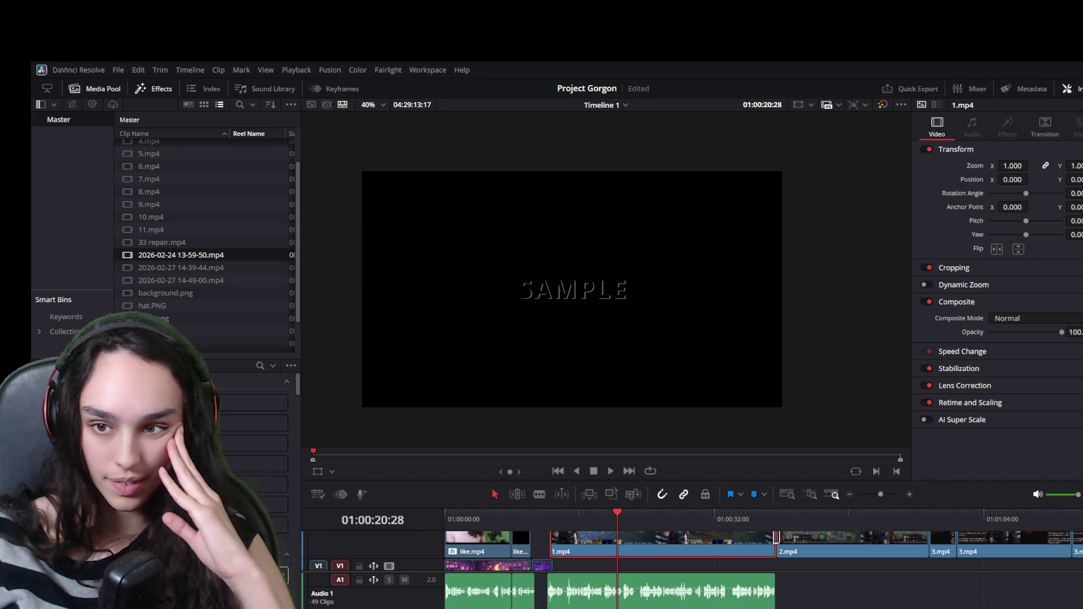
scroll(254, 479, "down", 3)
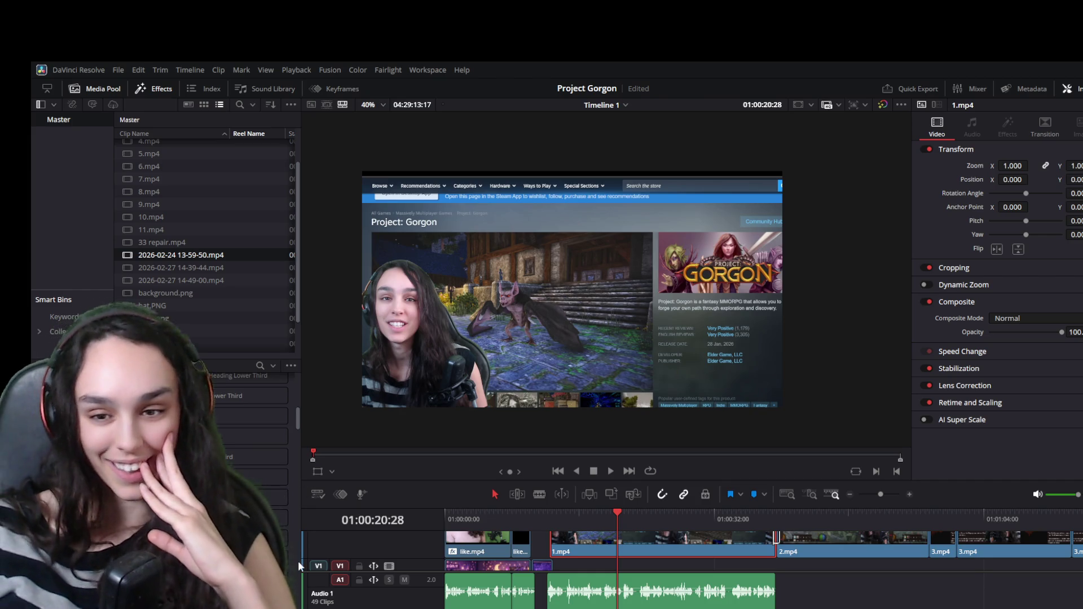
left_click_drag(297, 429, 282, 598)
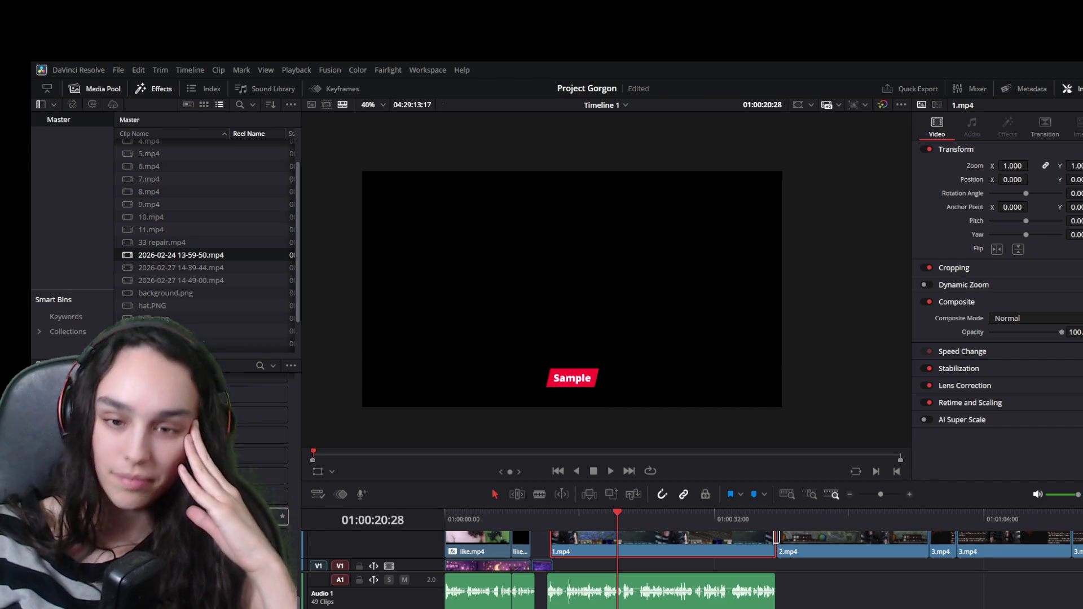
scroll(300, 577, "down", 5)
left_click_drag(300, 573, 303, 424)
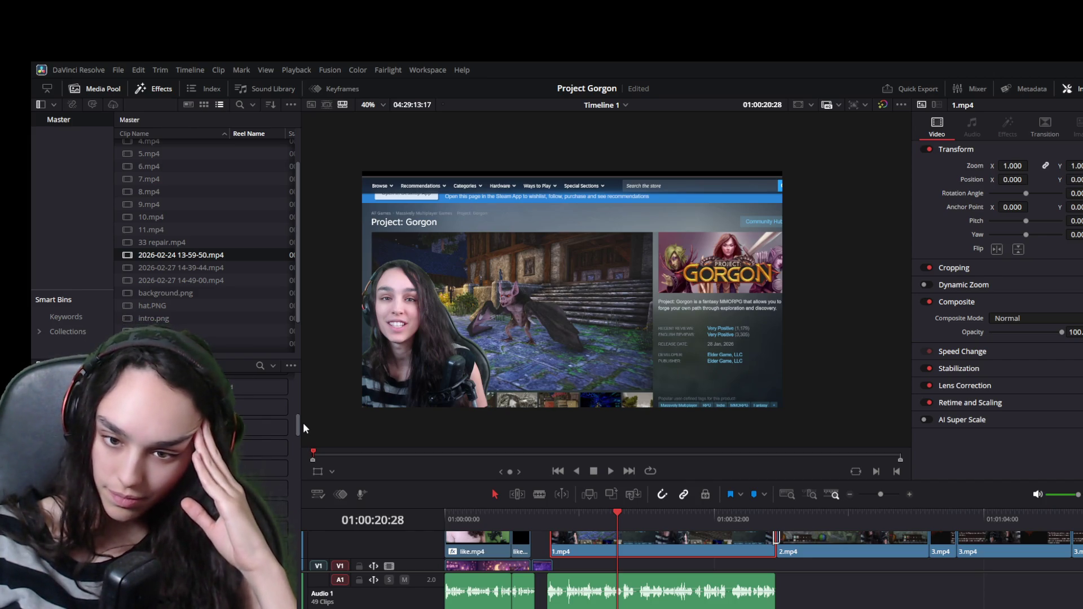
left_click_drag(303, 423, 307, 371)
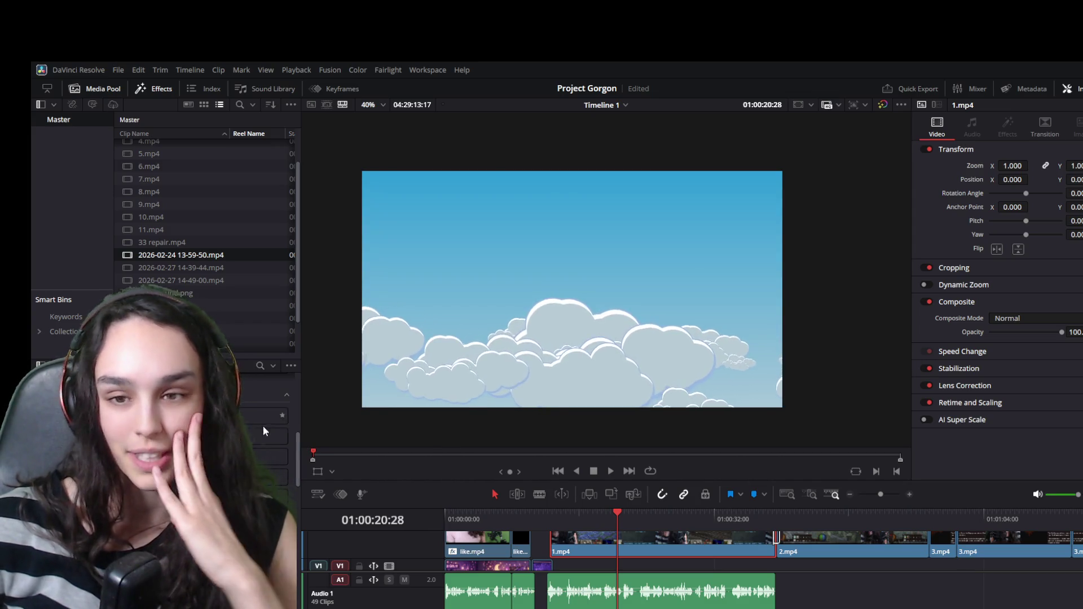
scroll(262, 427, "down", 1)
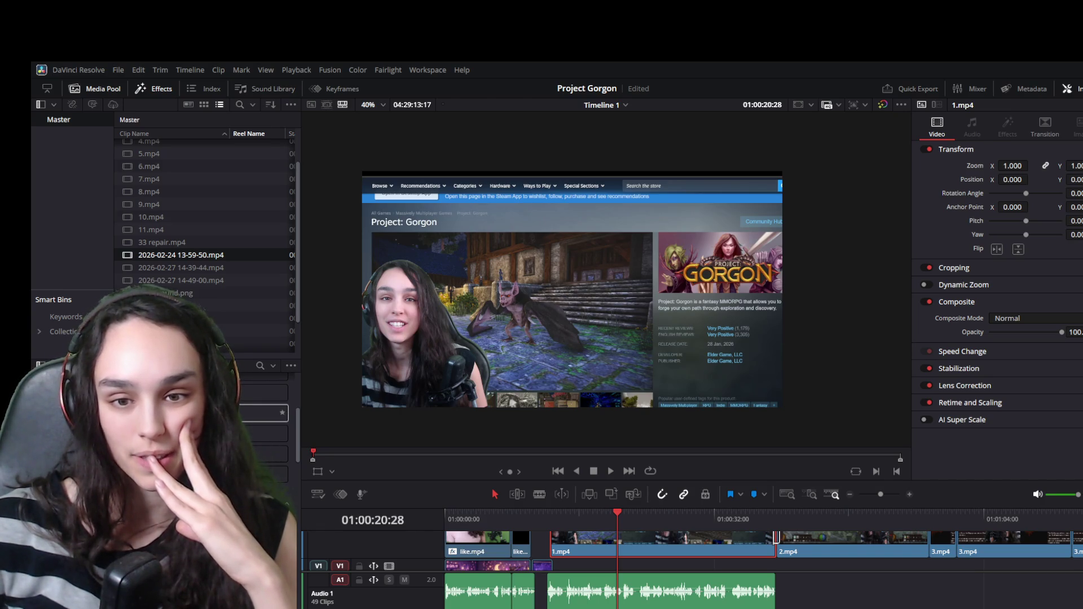
scroll(263, 427, "up", 1)
scroll(263, 427, "down", 5)
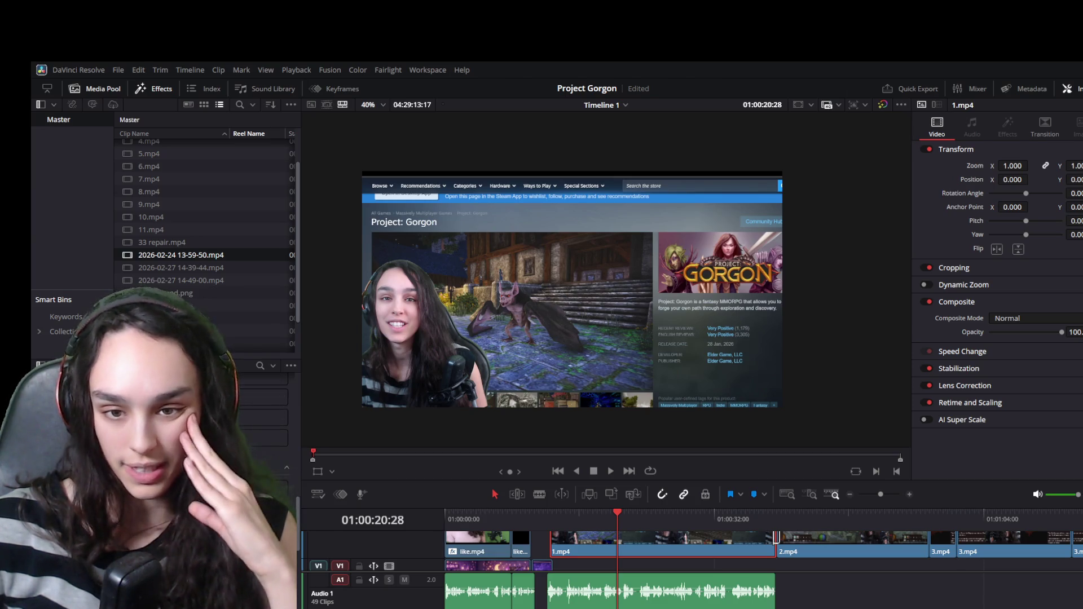
scroll(263, 427, "up", 3)
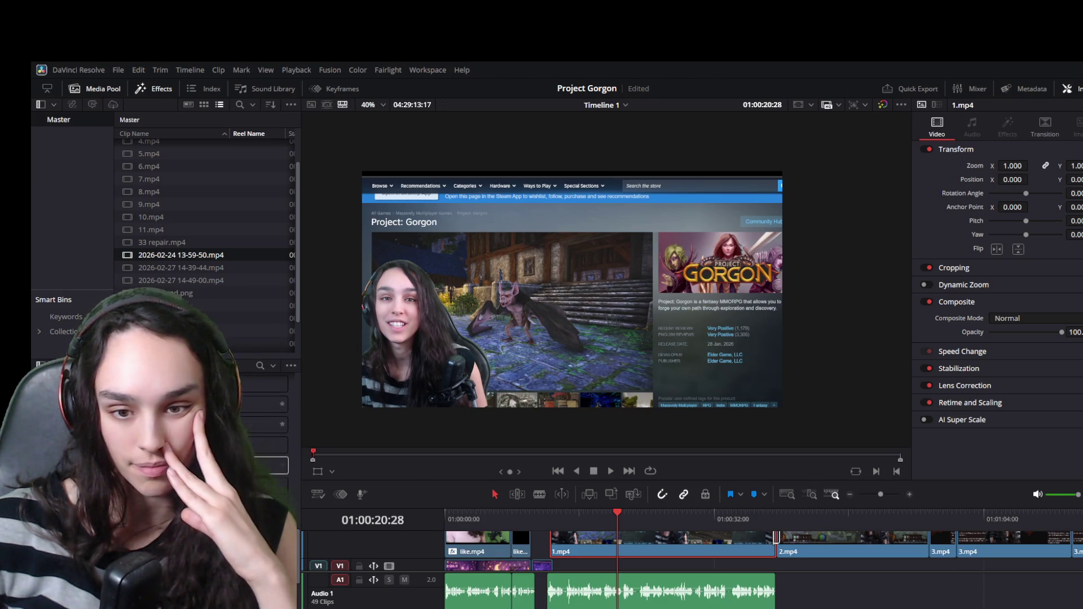
scroll(263, 427, "down", 2)
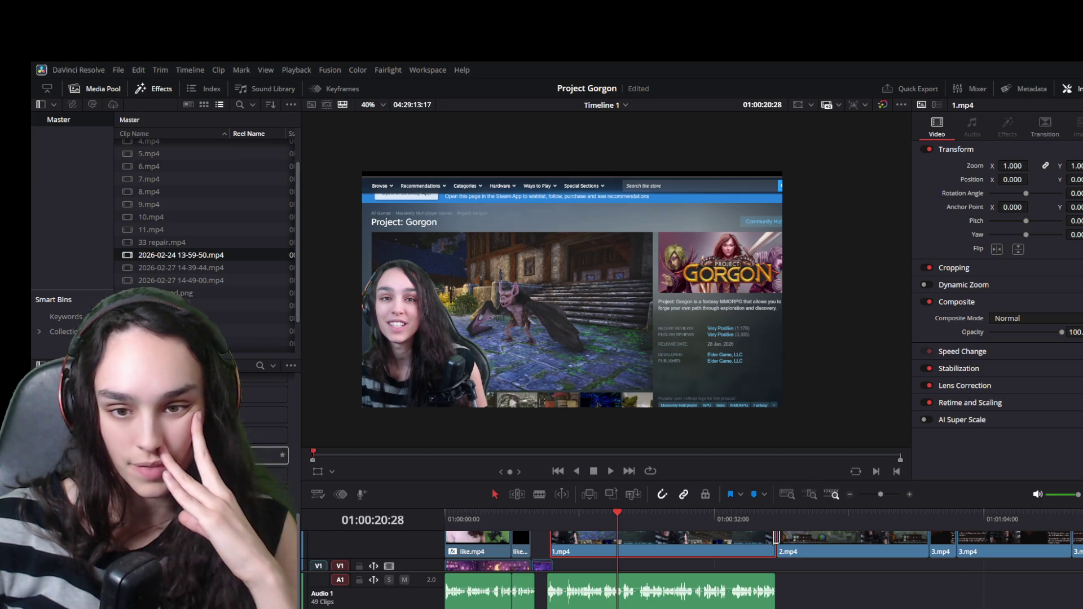
scroll(263, 446, "up", 1)
scroll(263, 429, "up", 2)
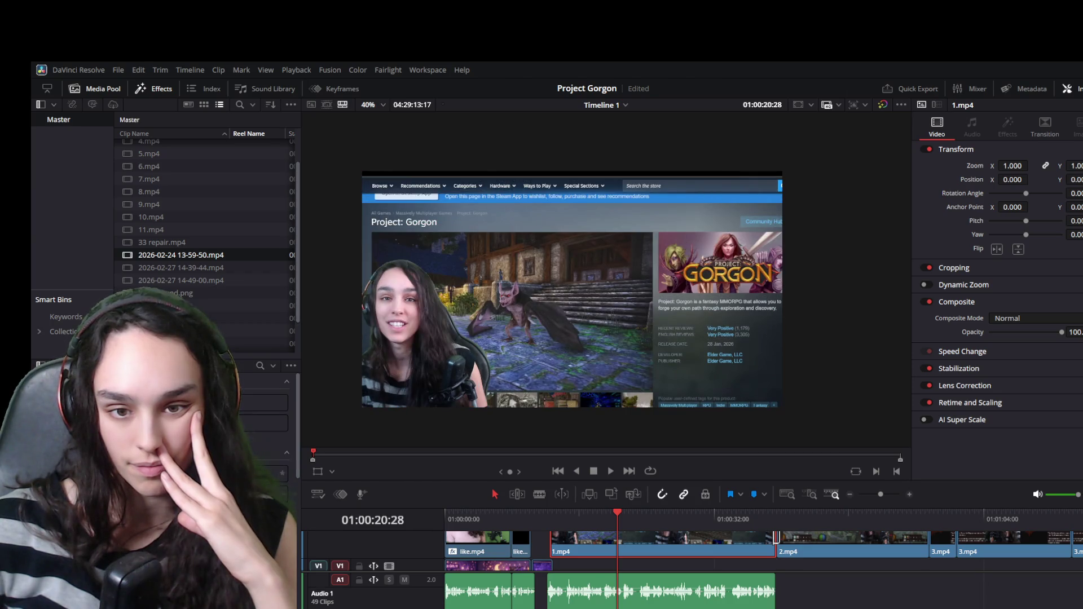
scroll(263, 440, "up", 1)
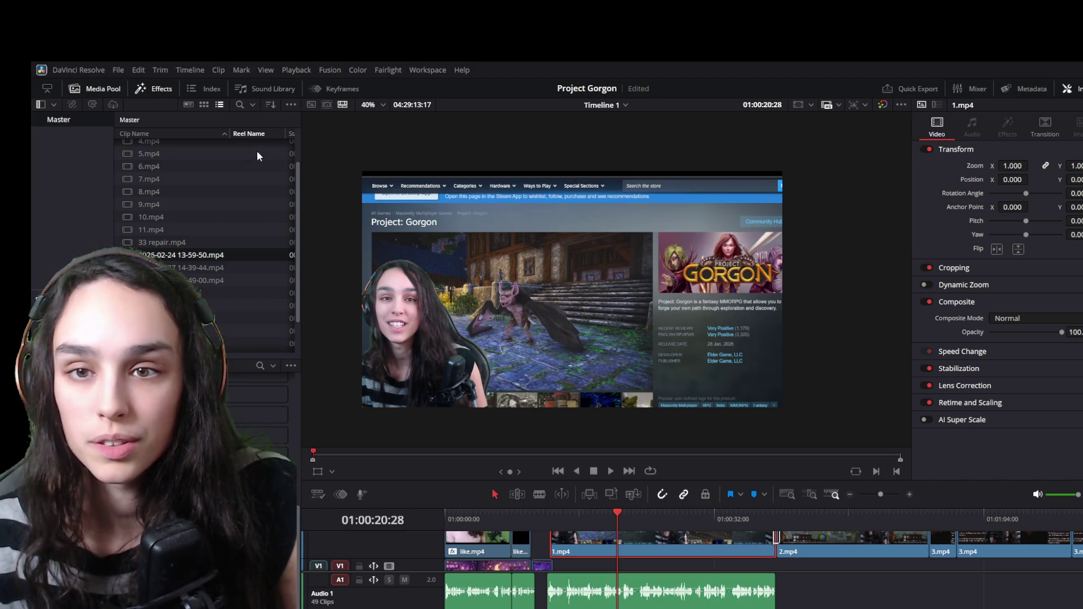
Select the what i learned from.png image in the Media Pool
scroll(235, 268, "down", 2)
left_click(234, 268)
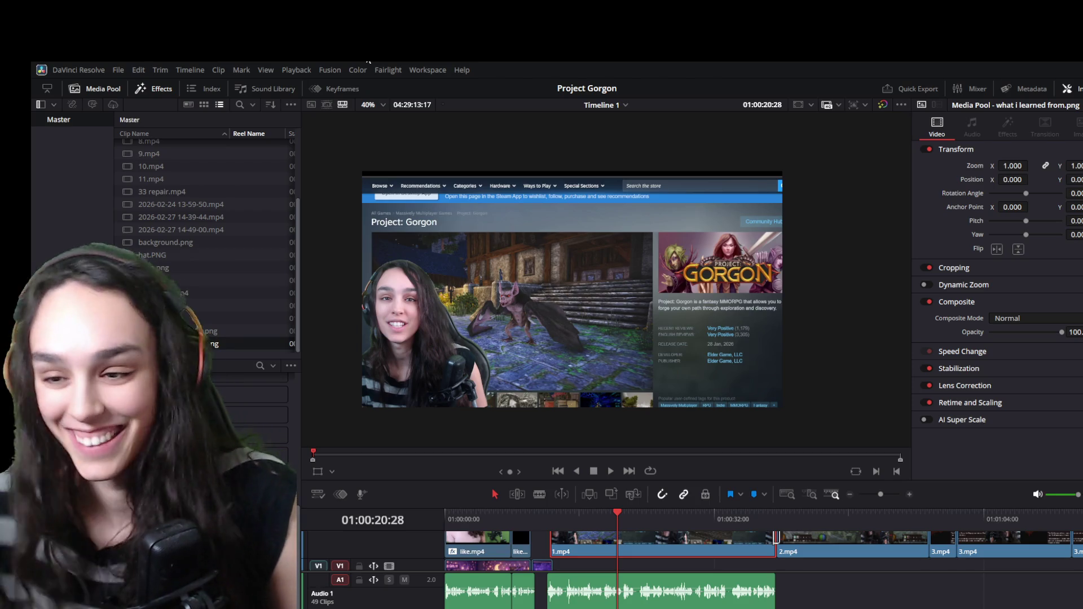
mouse_move(542, 495)
left_mouse_down()
mouse_move(584, 564)
mouse_move(610, 566)
mouse_move(561, 565)
left_mouse_up()
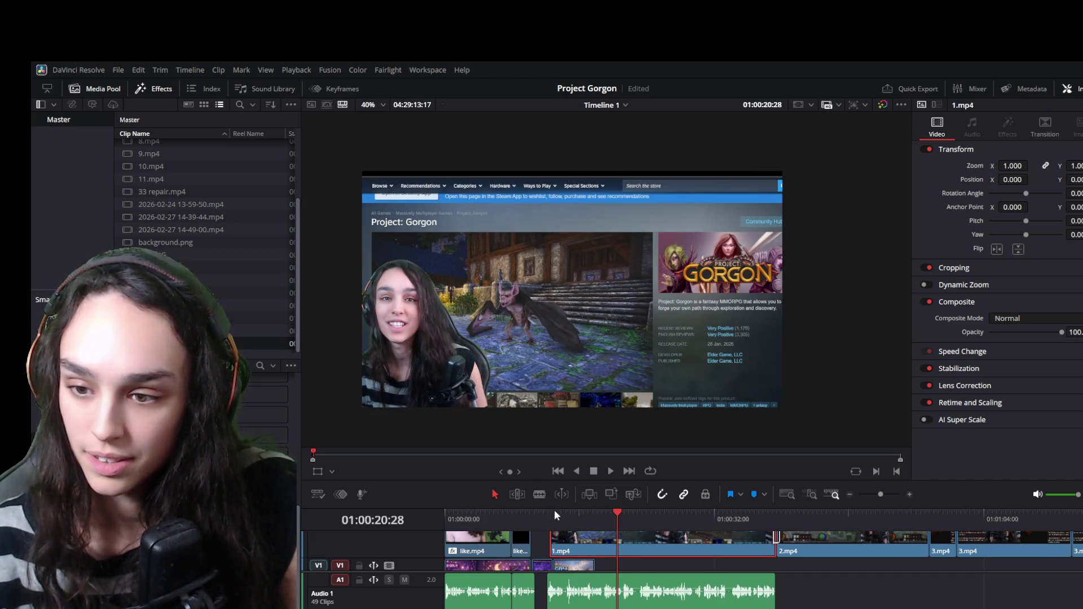
left_click(556, 514)
key("space")
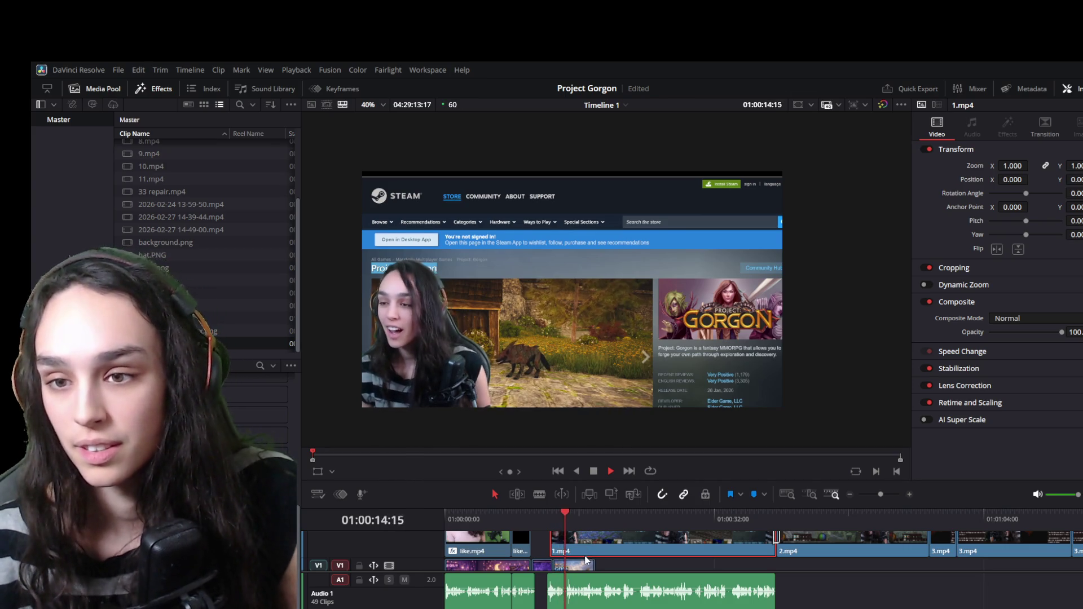
key("space")
key("Delete")
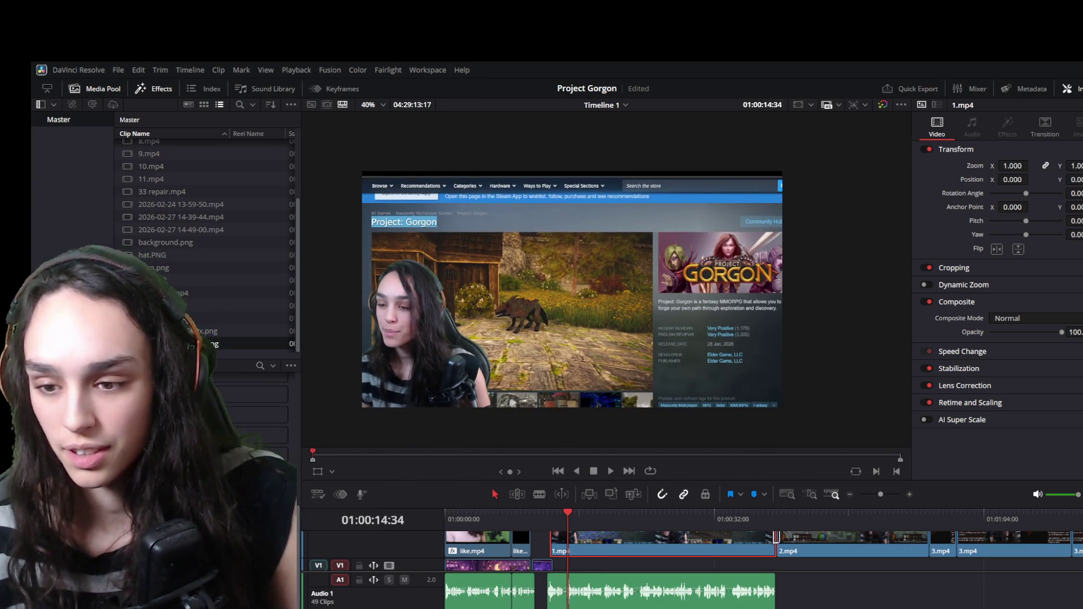
scroll(761, 559, "right", 10)
scroll(761, 559, "left", 10)
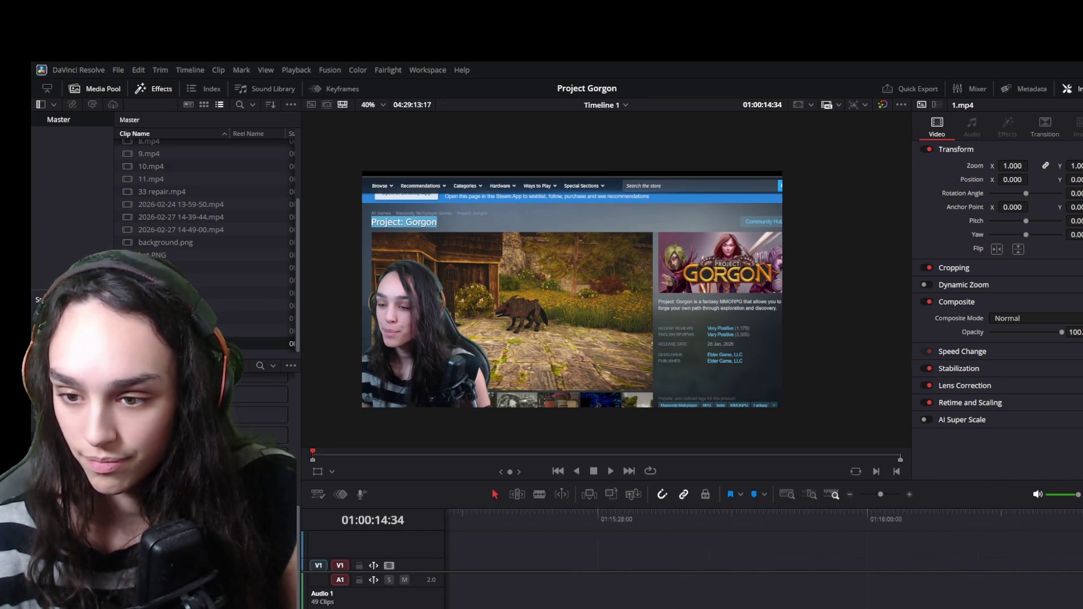
Scroll to the 11.mp4 section and nudge the what i learned from.png image slightly earlier on V2
scroll(762, 559, "left", 10)
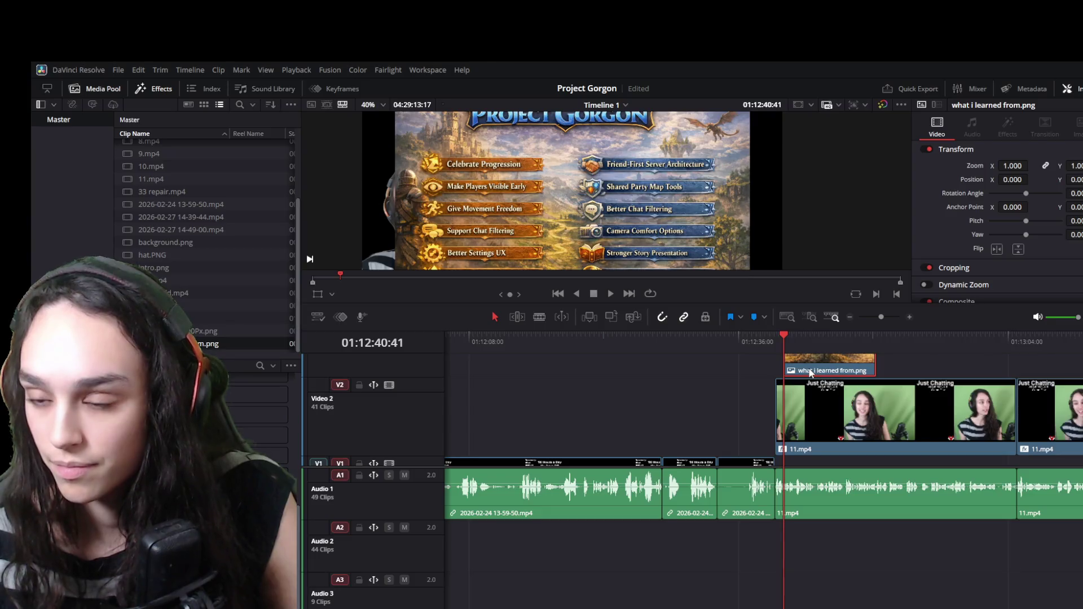
left_click_drag(806, 372, 802, 372)
Split the title image at the playhead, move its cut-off end to V1, and enlarge the viewer
key("space")
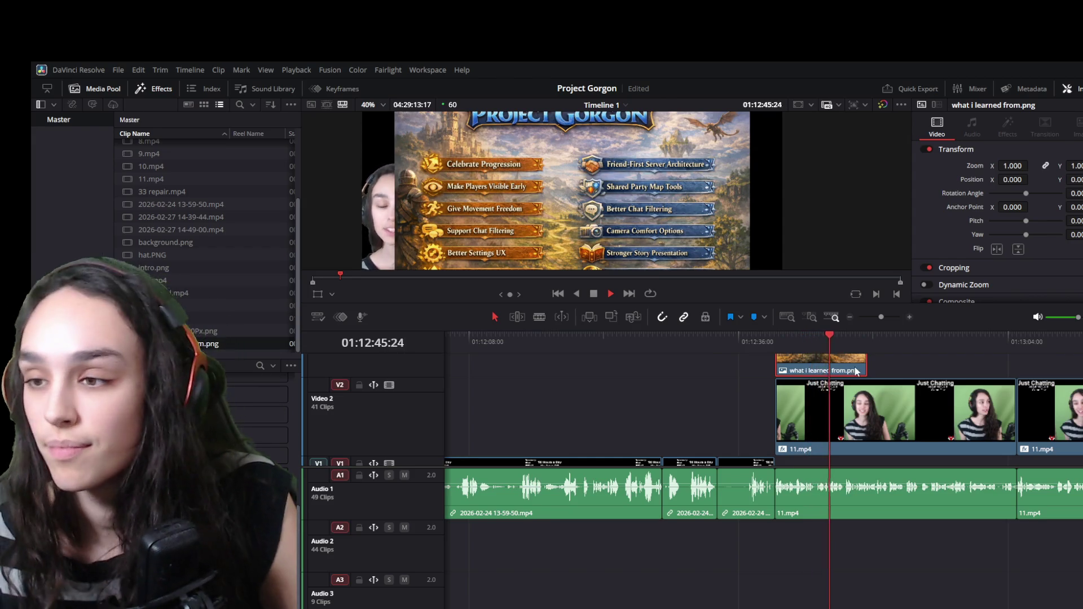
key("space")
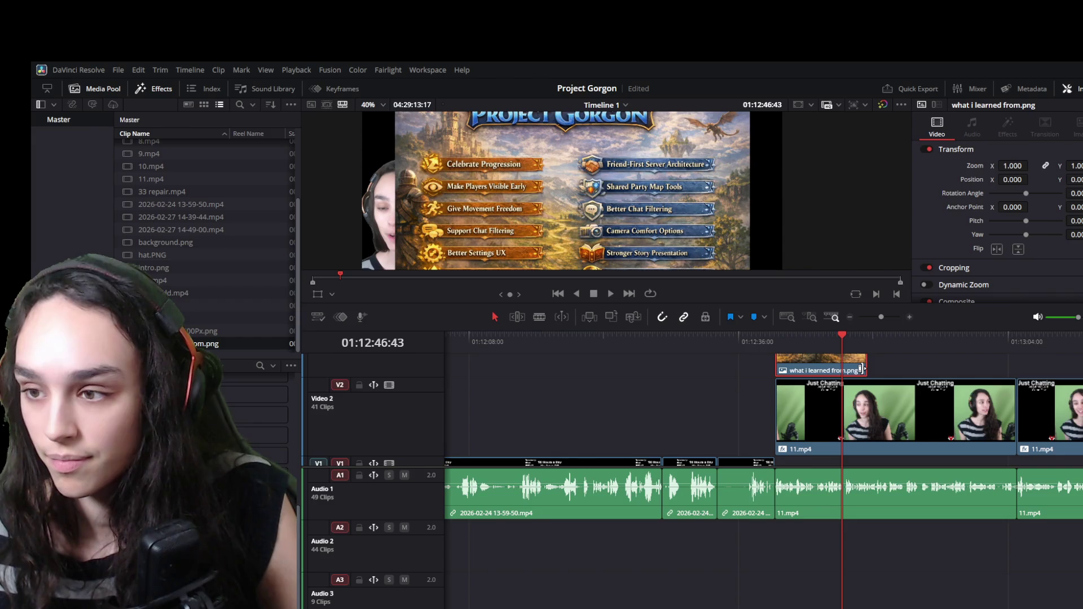
key("ctrl+b")
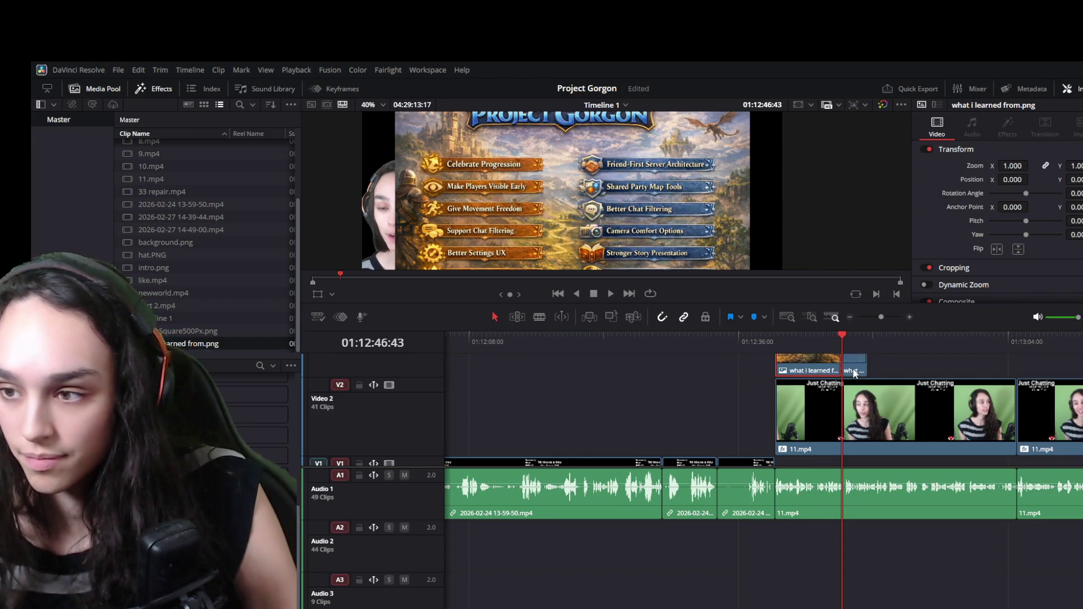
left_click_drag(855, 373, 855, 461)
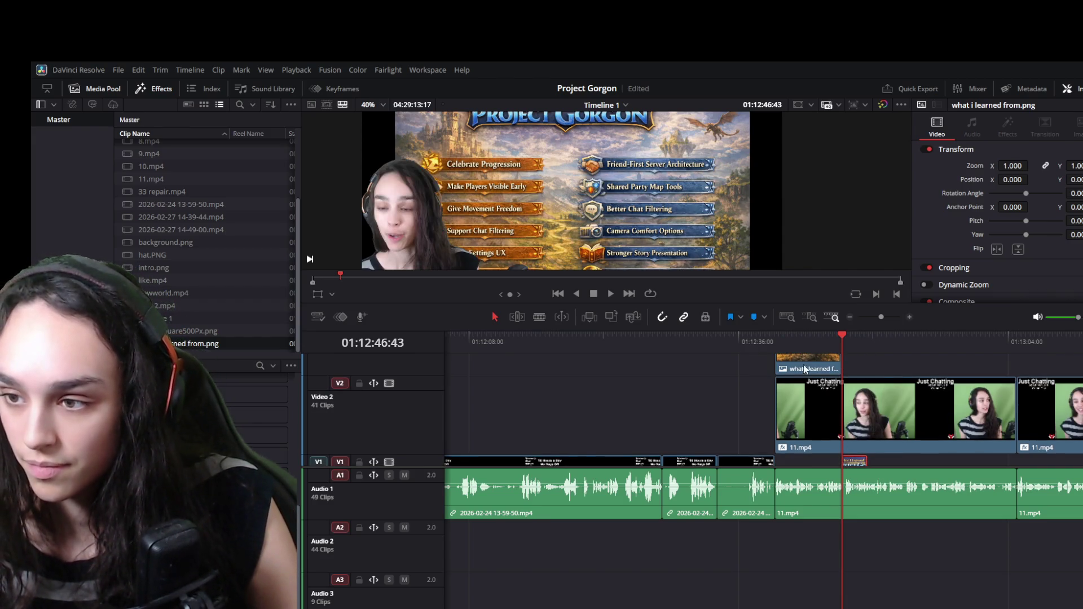
left_click(785, 346)
left_click_drag(785, 350, 777, 347)
scroll(661, 240, "down", 1)
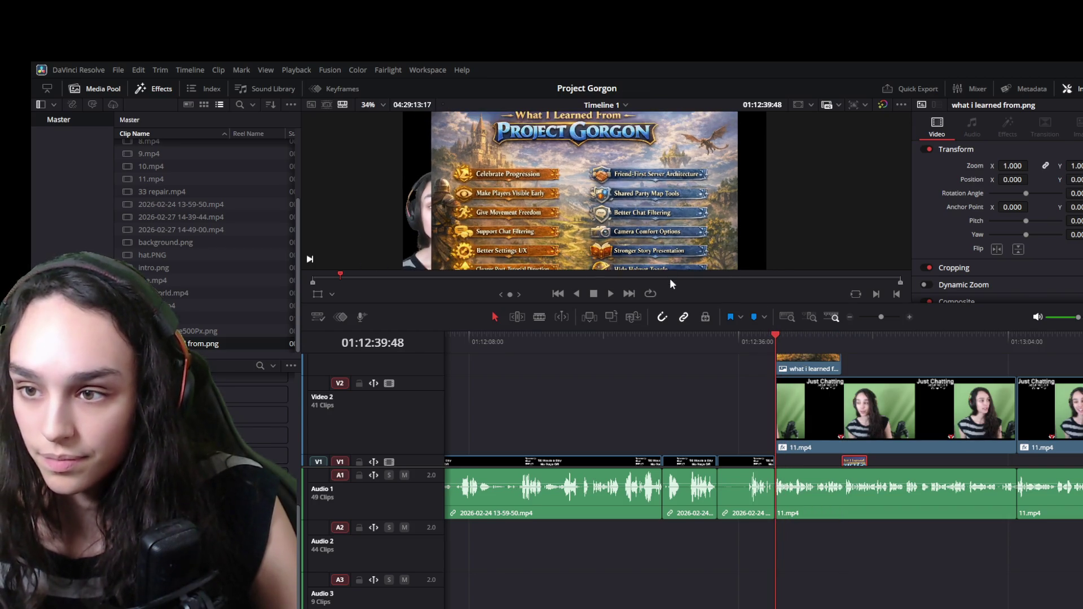
left_click_drag(671, 301, 643, 493)
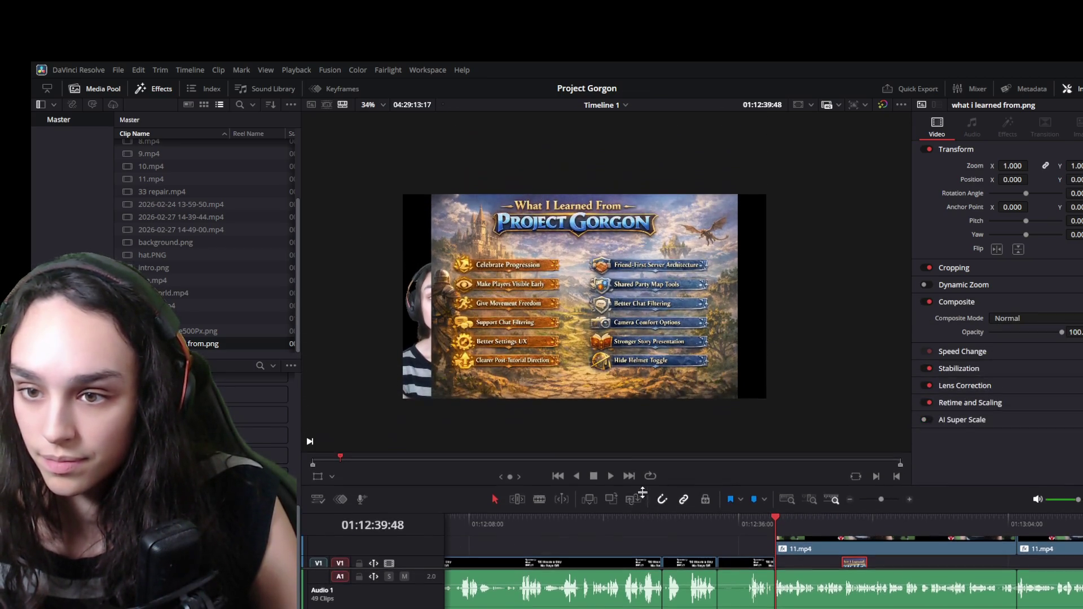
Trim the 11.mp4 webcam clip's start later, past the title card, and play it back
left_click(798, 553)
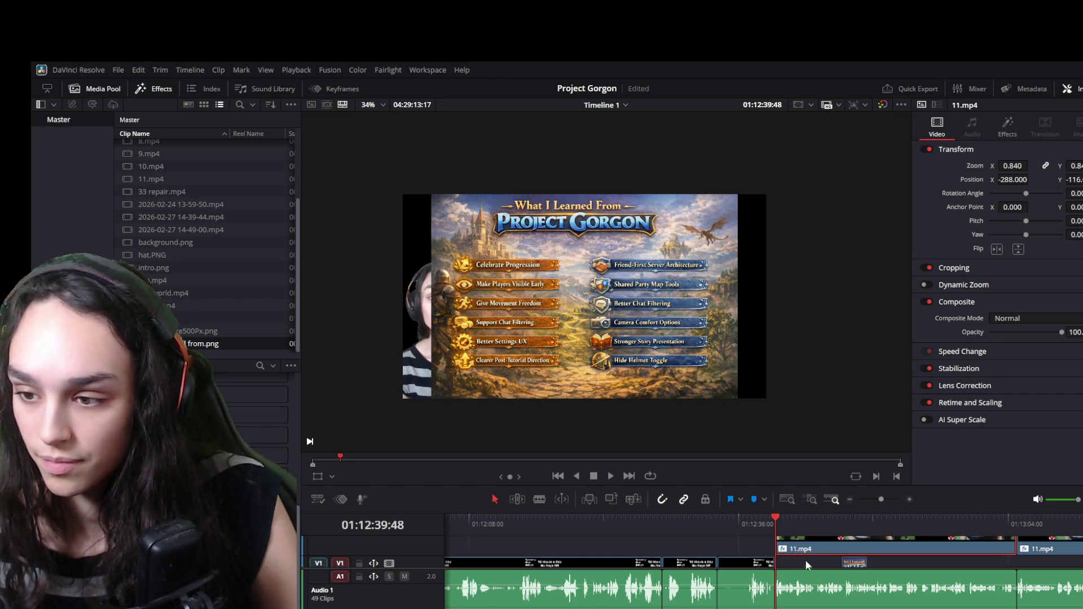
left_click(819, 594)
left_click(784, 549)
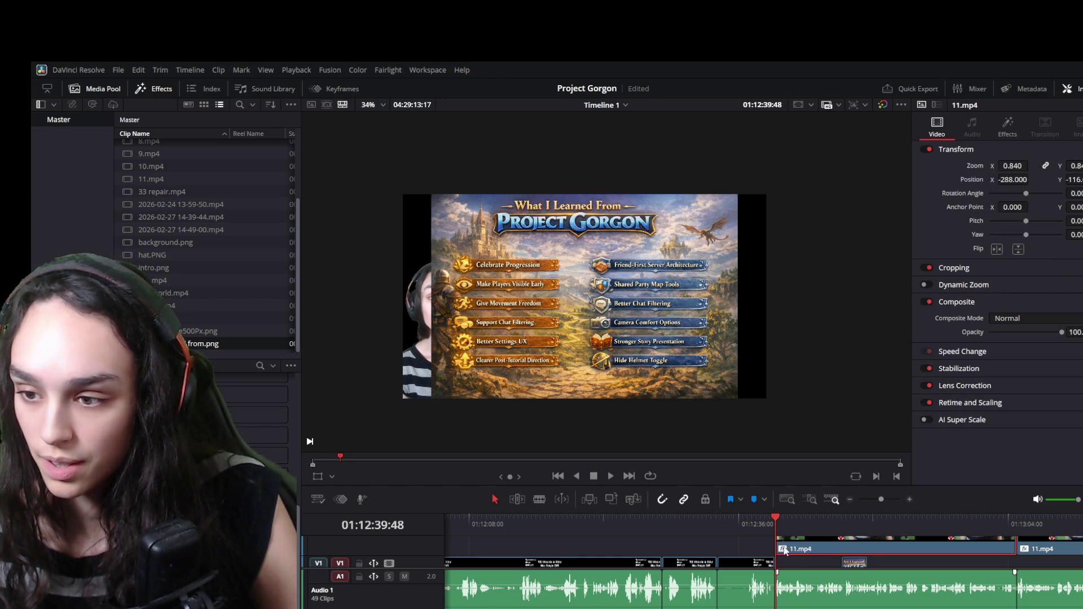
mouse_move(780, 550)
left_mouse_down()
mouse_move(866, 550)
mouse_move(844, 550)
left_mouse_up()
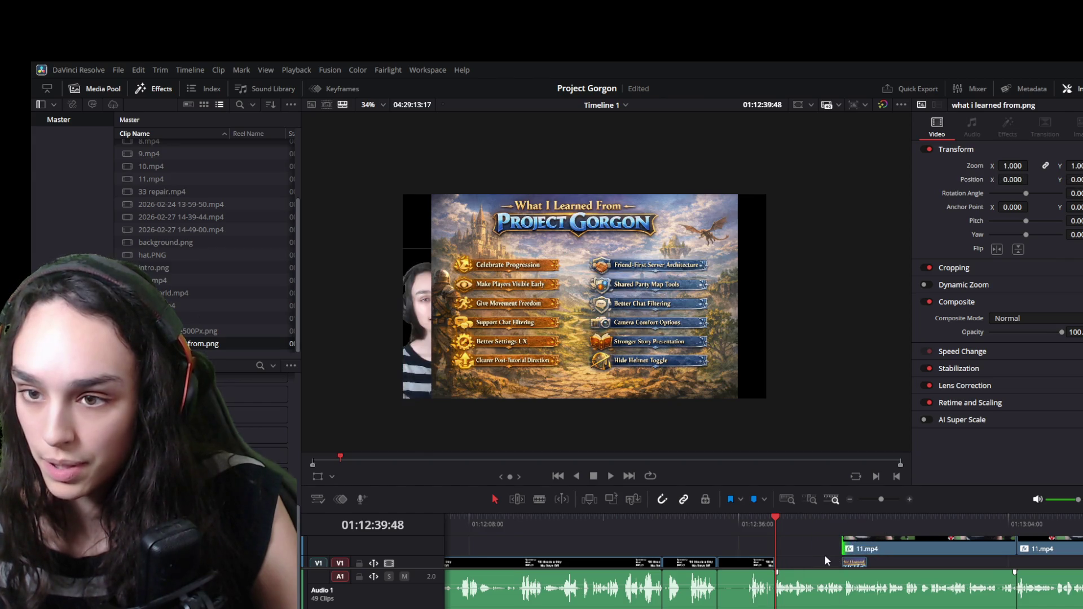
scroll(816, 561, "up", 1)
key("space")
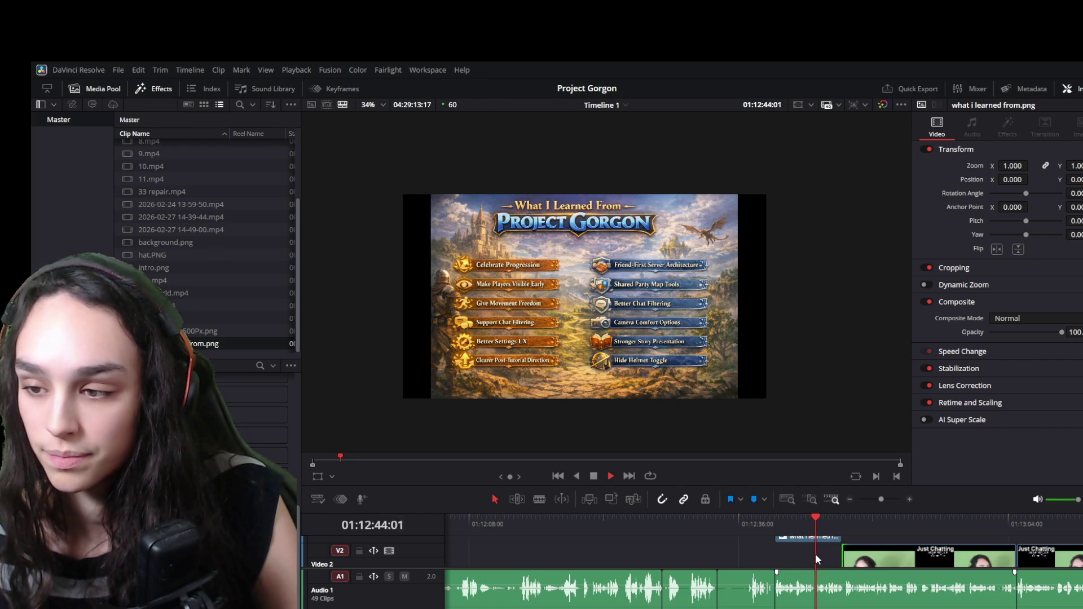
left_click_drag(830, 520, 813, 523)
Test deleting the title image, undo it, and pull the webcam start slightly earlier
left_click(832, 536)
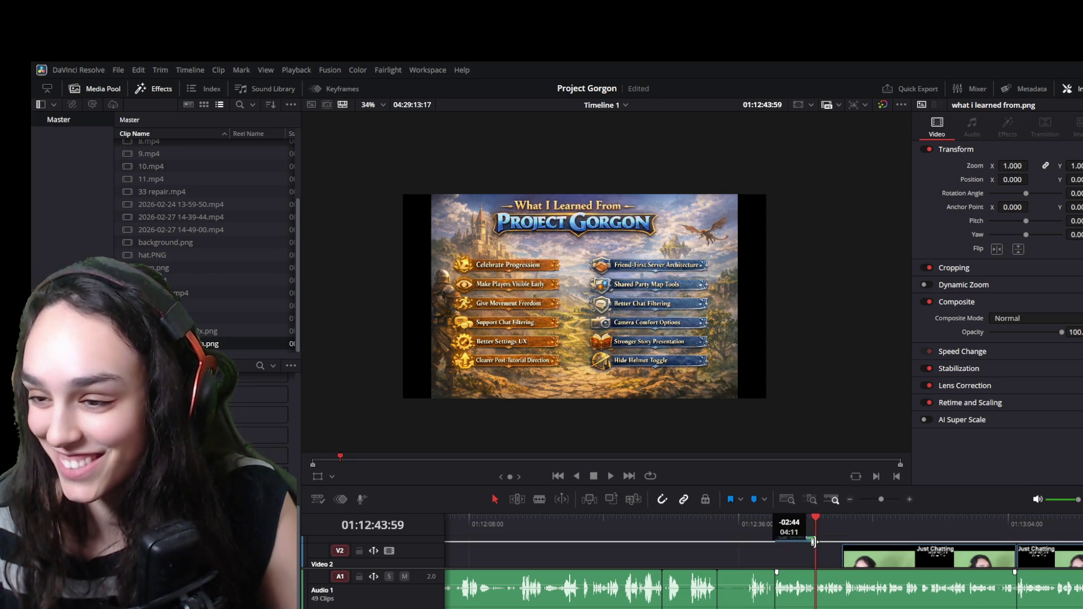
key("Delete")
key("ctrl+z")
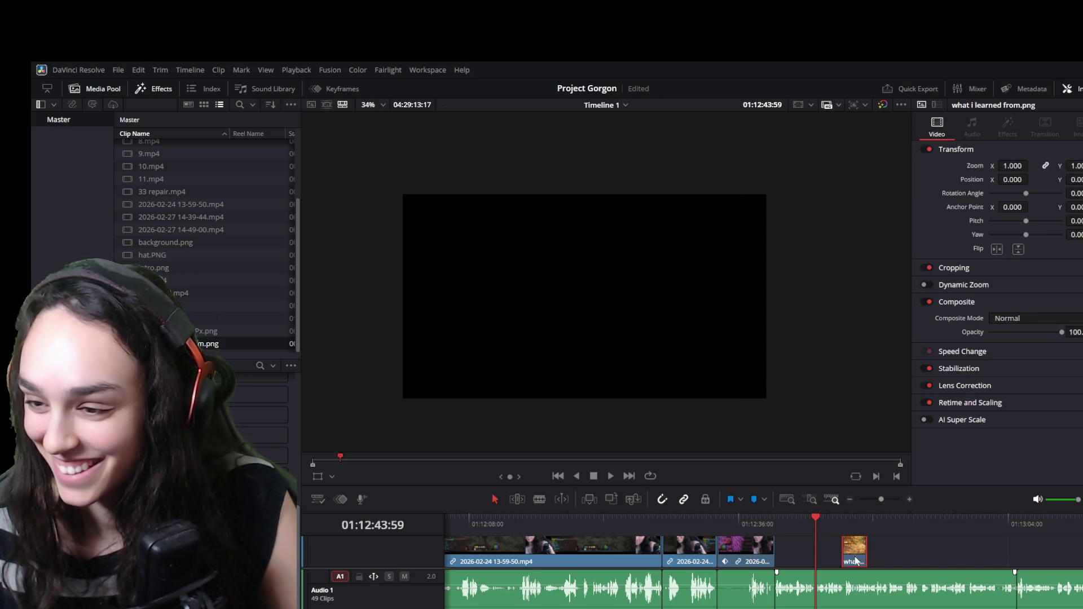
key("ctrl+z")
key("ctrl+z")
key("ctrl+z")
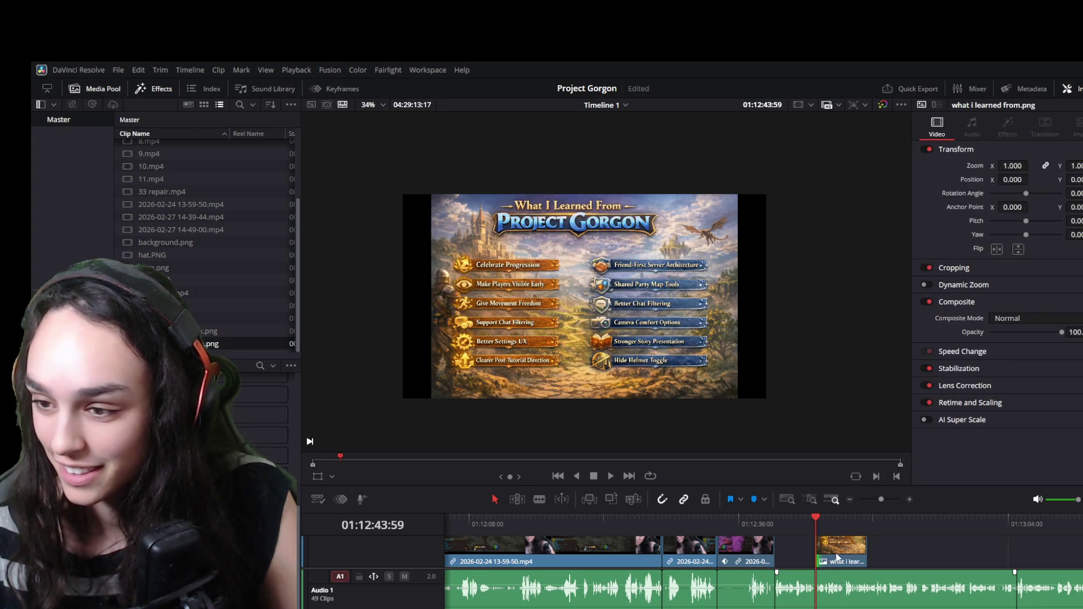
left_click_drag(835, 553, 816, 546)
key("space")
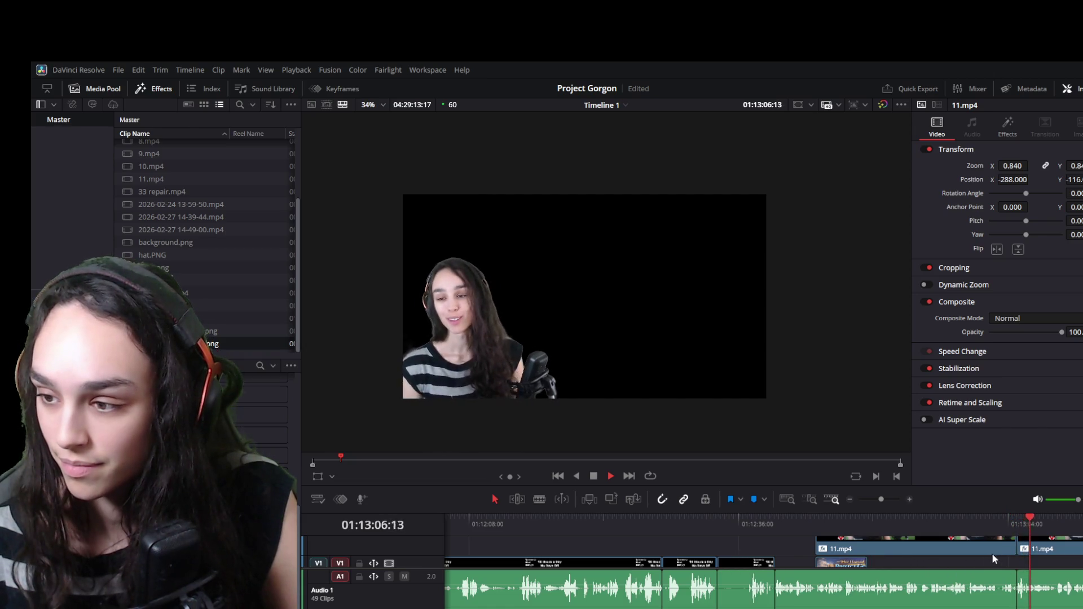
Find 01:12:55:53 and trim the first 11.mp4 webcam clip and its audio to end there
left_click(920, 523)
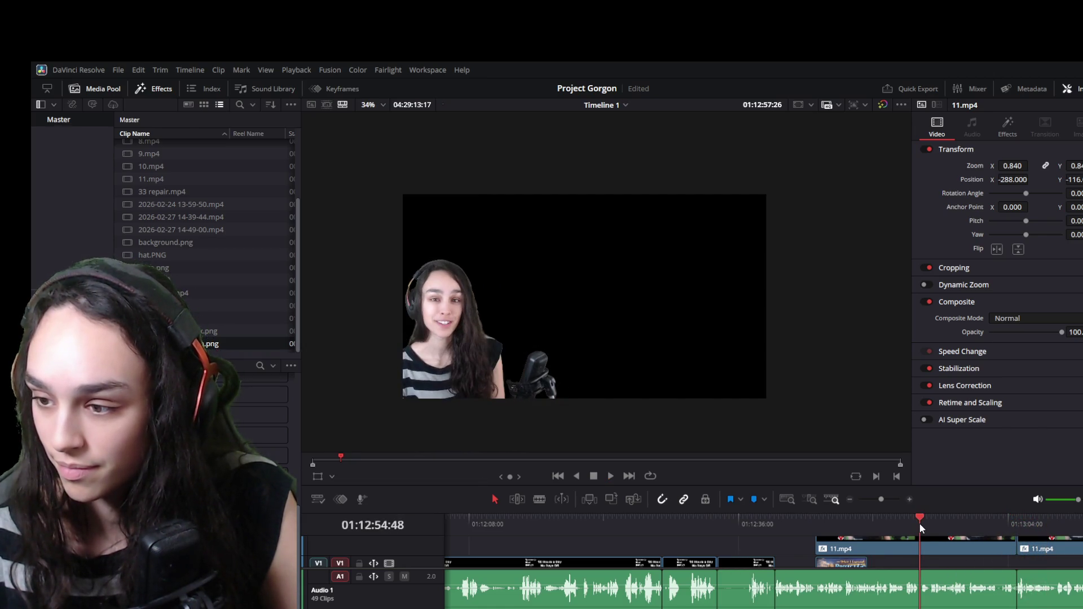
key("space")
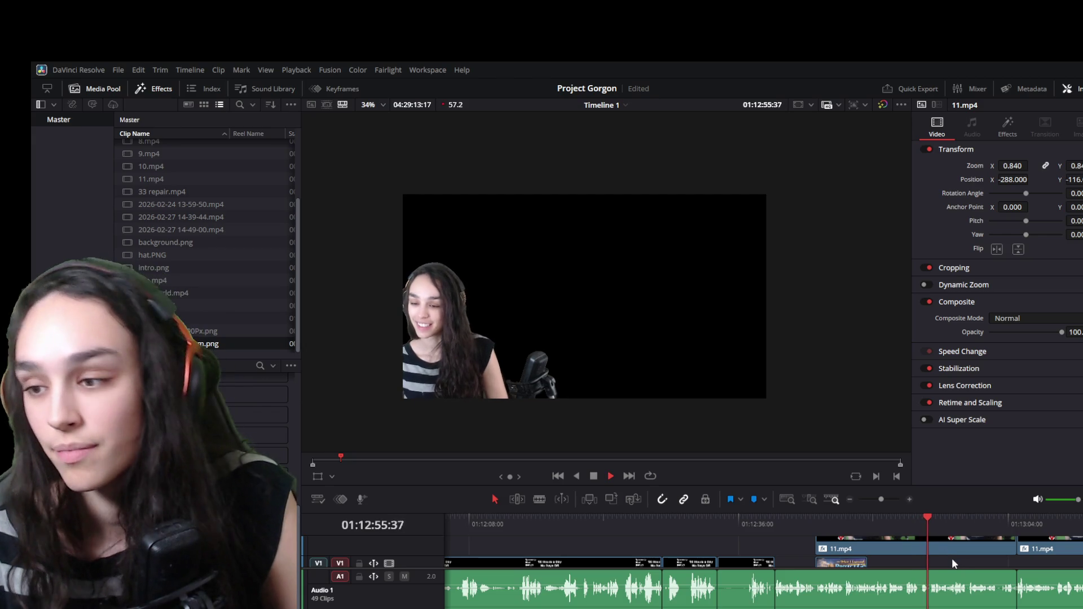
left_click_drag(932, 520, 930, 519)
left_click(999, 550)
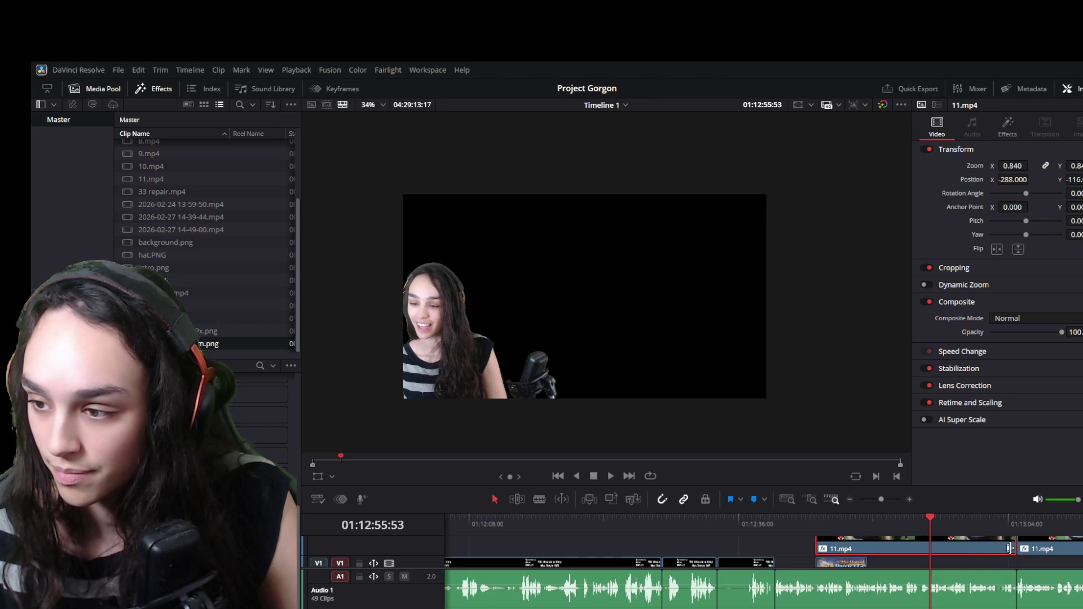
left_click_drag(1010, 549, 930, 548)
left_click(972, 592)
left_click_drag(1013, 594, 930, 592)
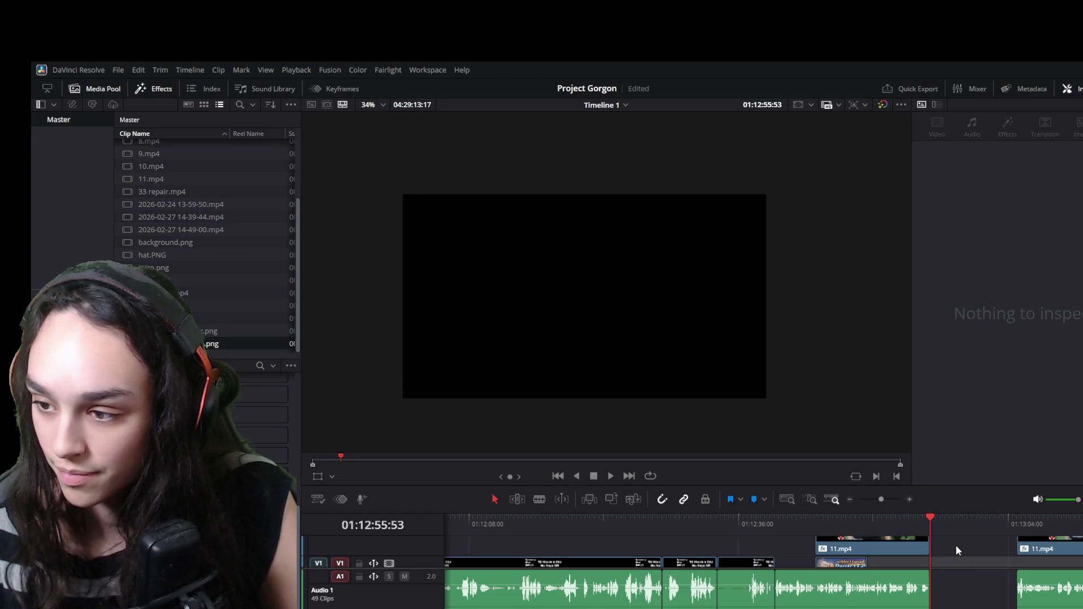
left_click(958, 550)
Ripple-delete the gap and play back the new join between the 11.mp4 webcam clips
key("Delete")
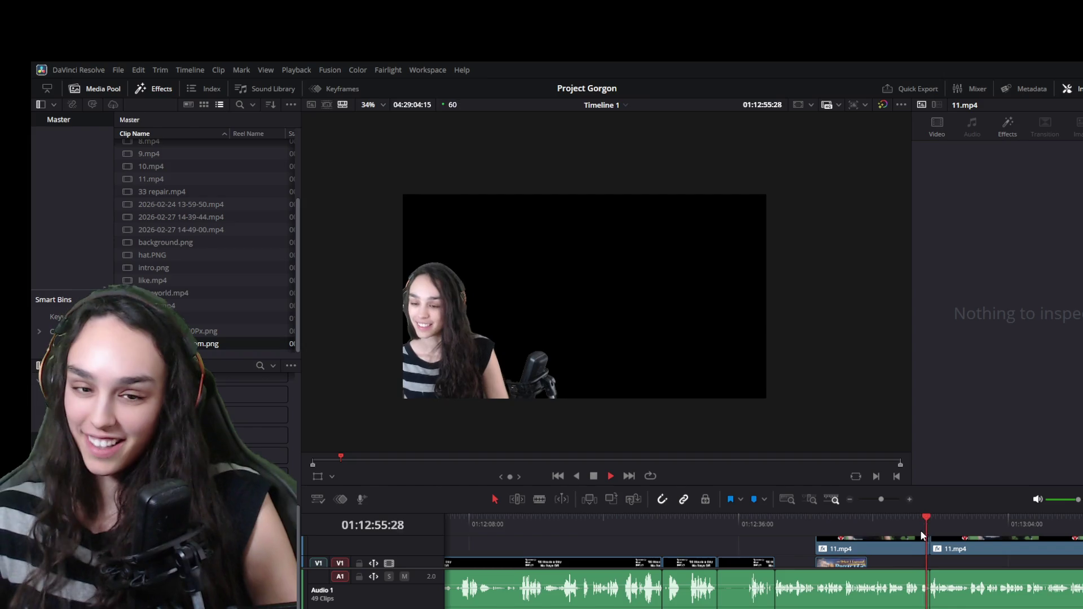
key("space")
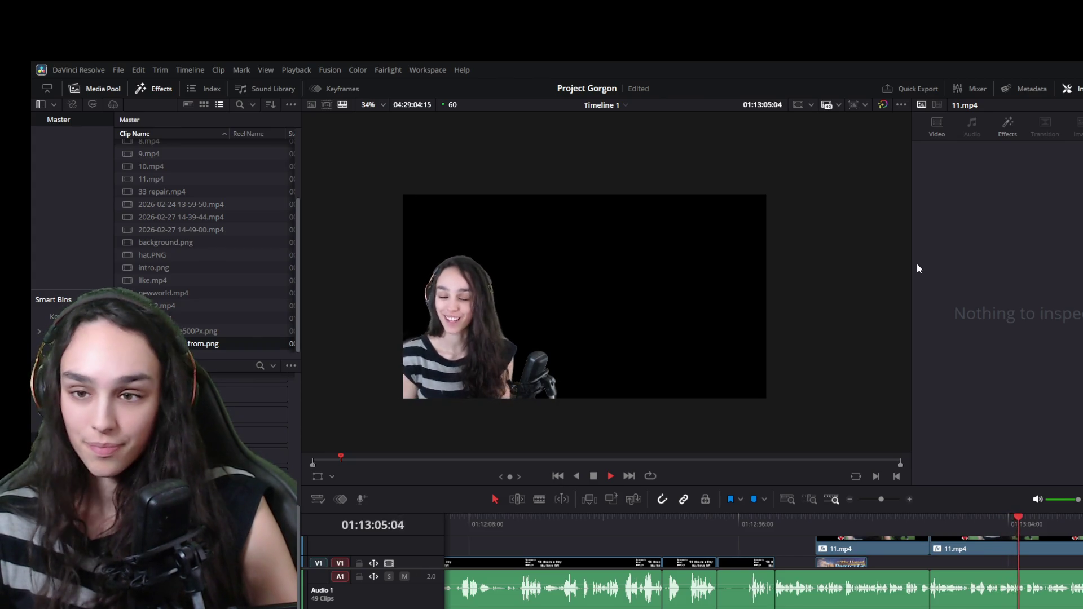
scroll(882, 589, "down", 10)
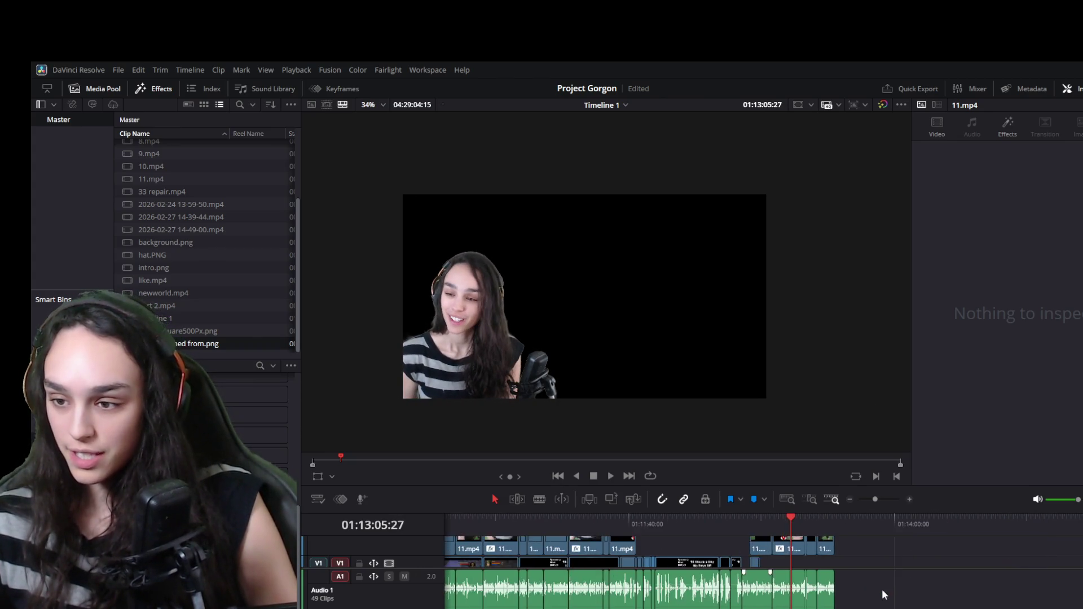
Delete the stray clip at the end of the timeline
left_click_drag(597, 520, 587, 522)
left_click(587, 520)
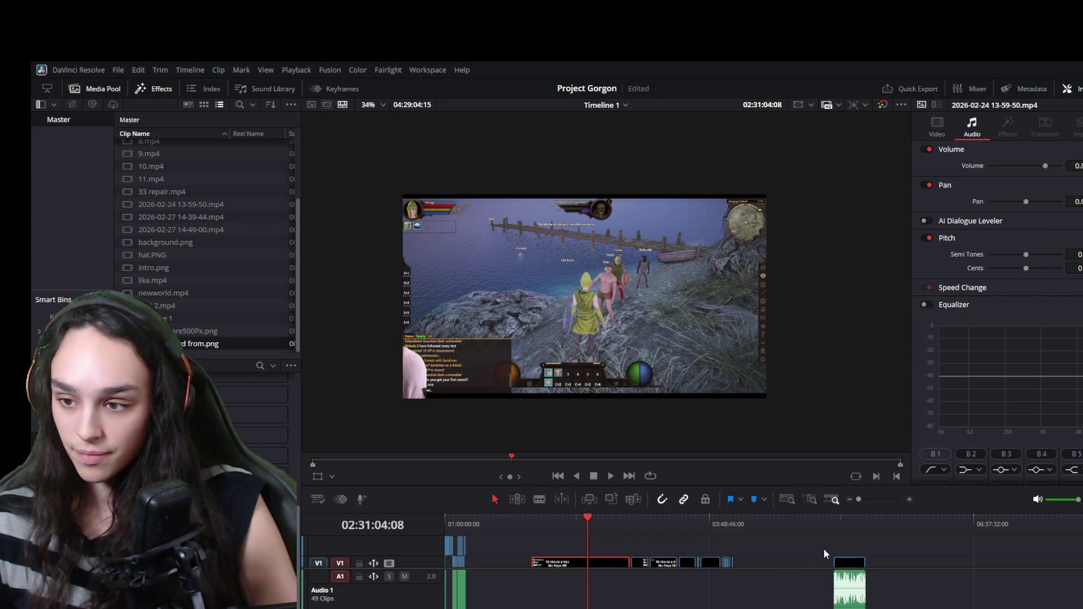
left_click(844, 517)
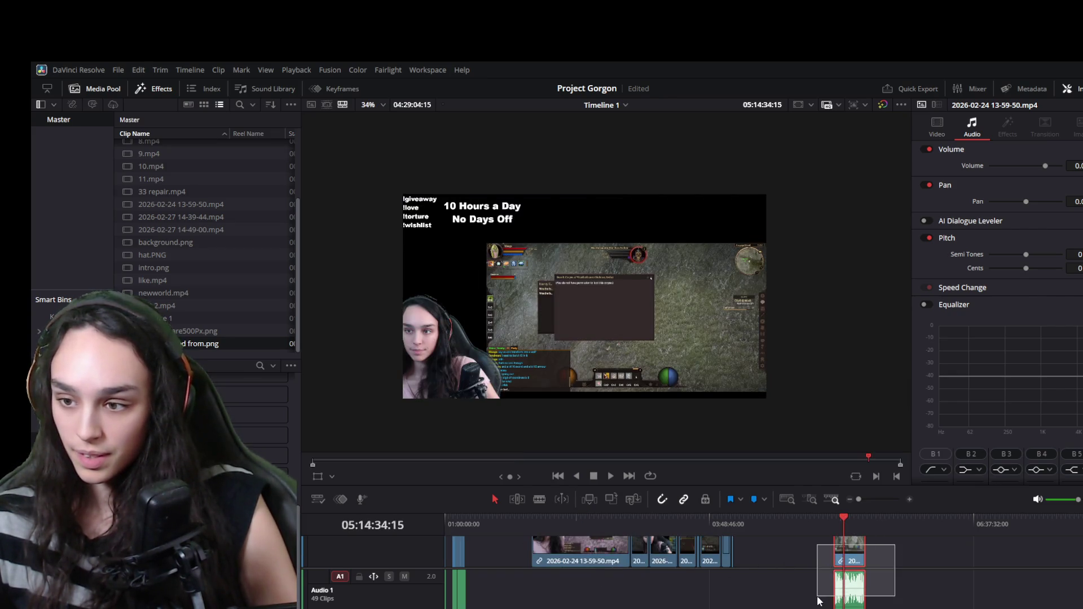
key("Delete")
left_click(596, 543)
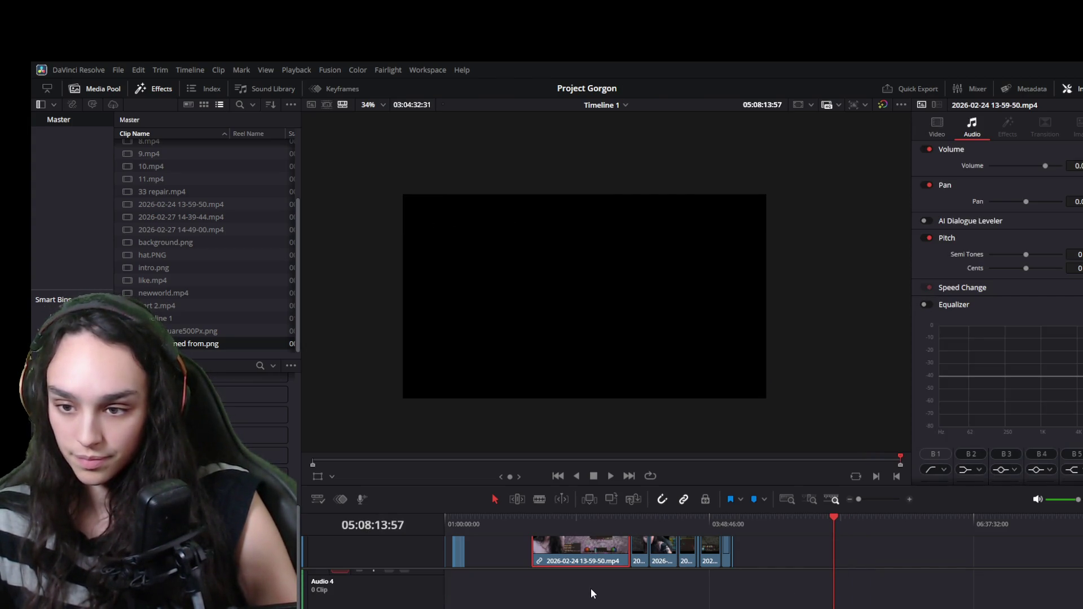
scroll(590, 587, "down", 2)
left_click(587, 527)
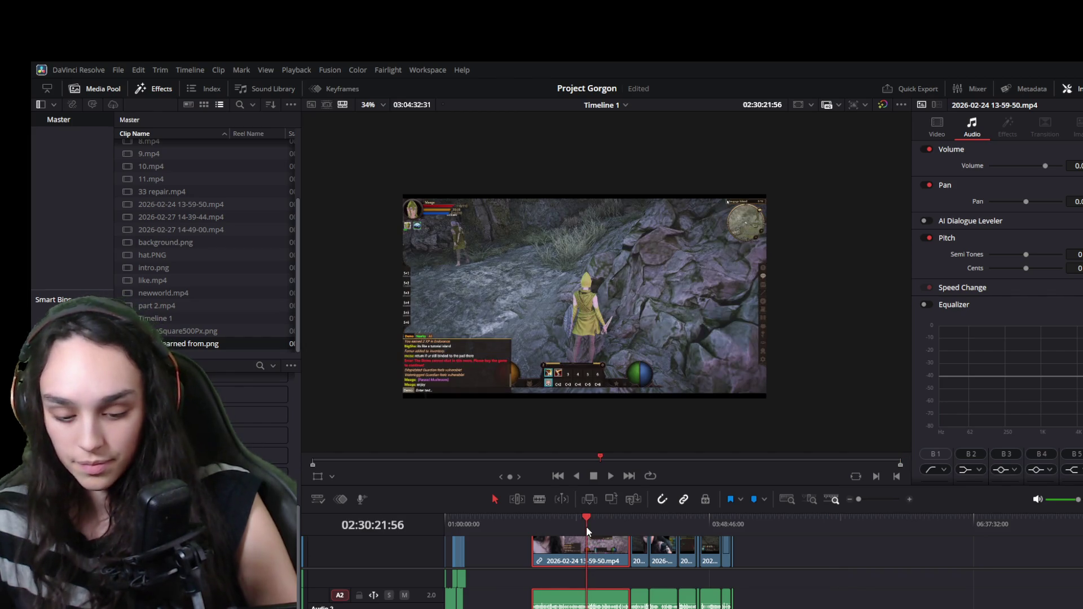
scroll(632, 567, "up", 5)
left_click(777, 526)
left_click(786, 525)
key("ctrl+b")
left_click(755, 560)
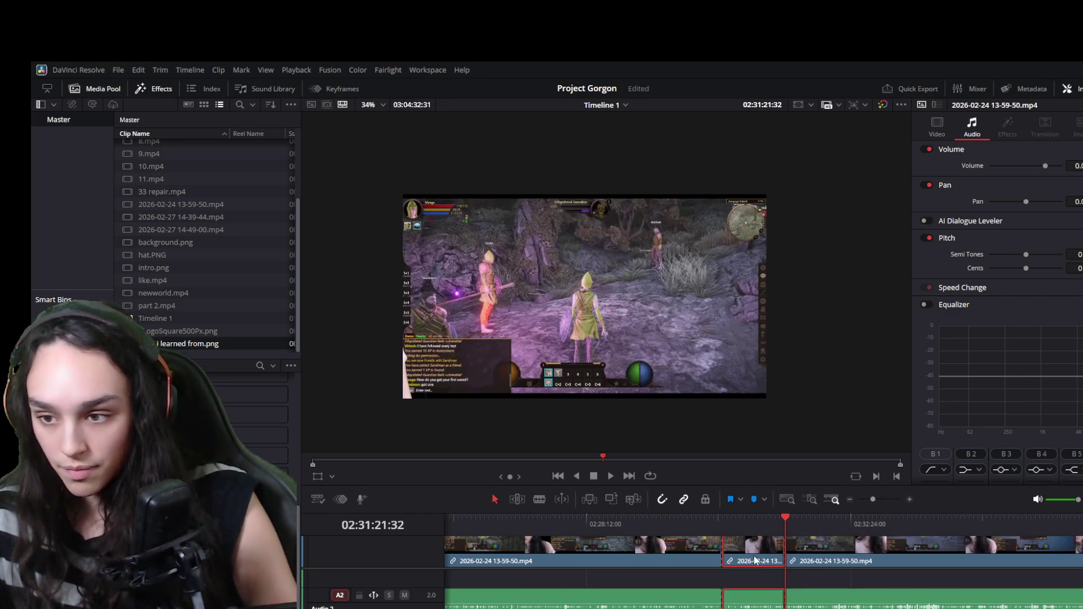
key("Delete")
Paste the cut gameplay section at 01:13:42:23 and slide it left beside the webcam clips
scroll(701, 544, "down", 10)
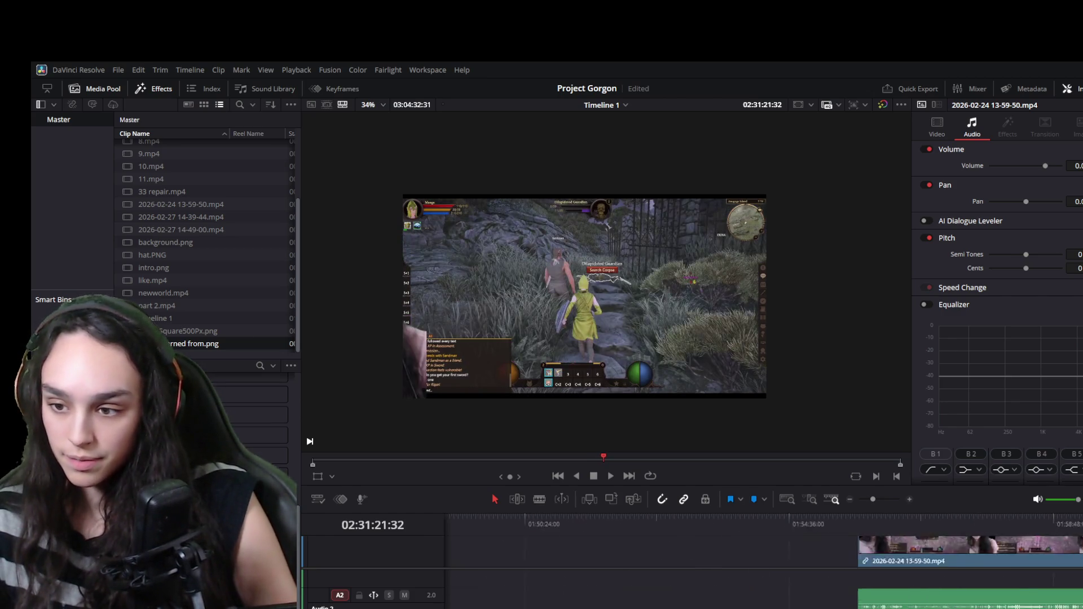
left_click(770, 524)
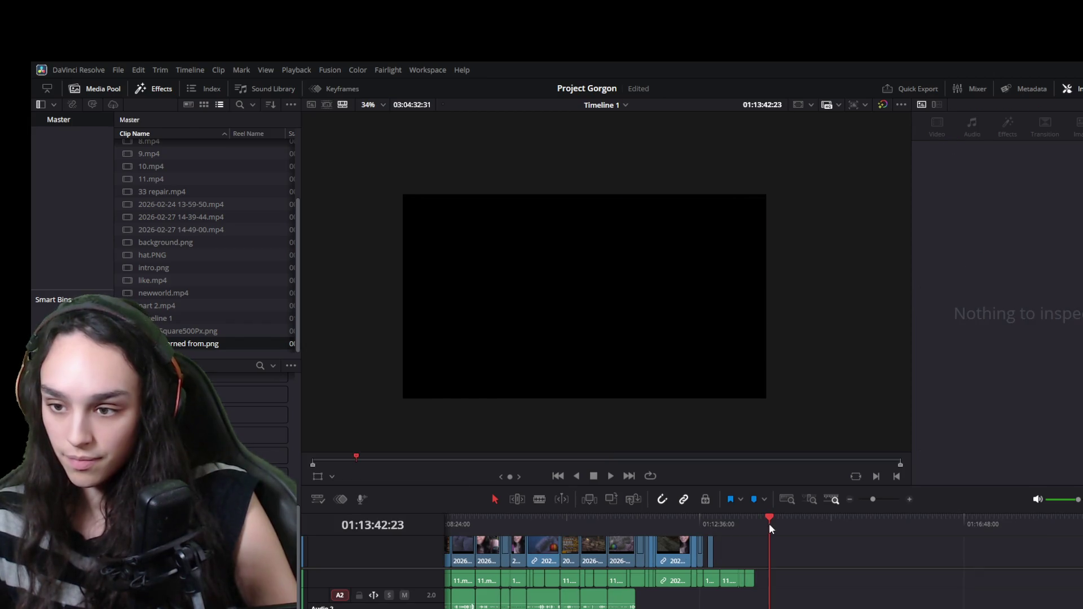
key("ctrl+v")
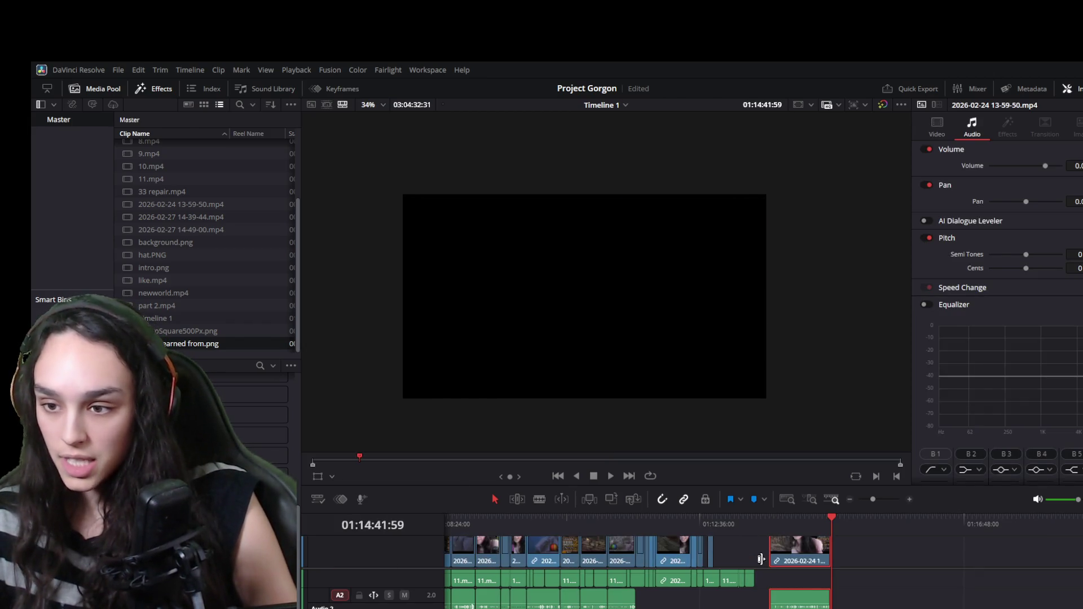
mouse_move(782, 561)
left_mouse_down()
mouse_move(729, 562)
mouse_move(753, 561)
left_mouse_up()
Shorten the pasted gameplay section's end and play it back from 01:12:50:13
left_click(731, 523)
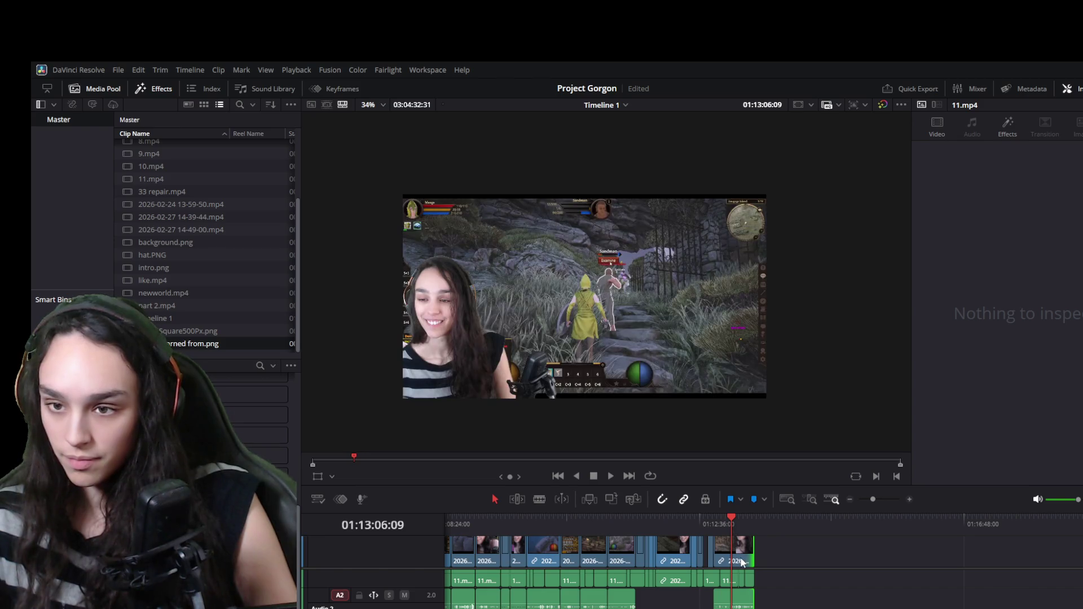
left_click(741, 561)
scroll(714, 560, "up", 3)
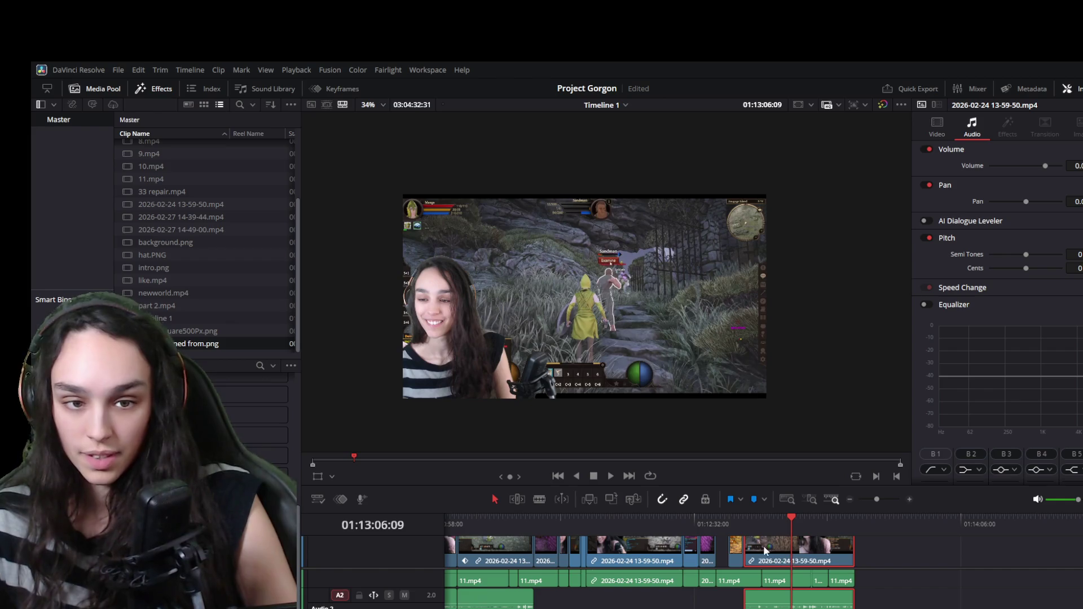
left_click(743, 523)
key("space")
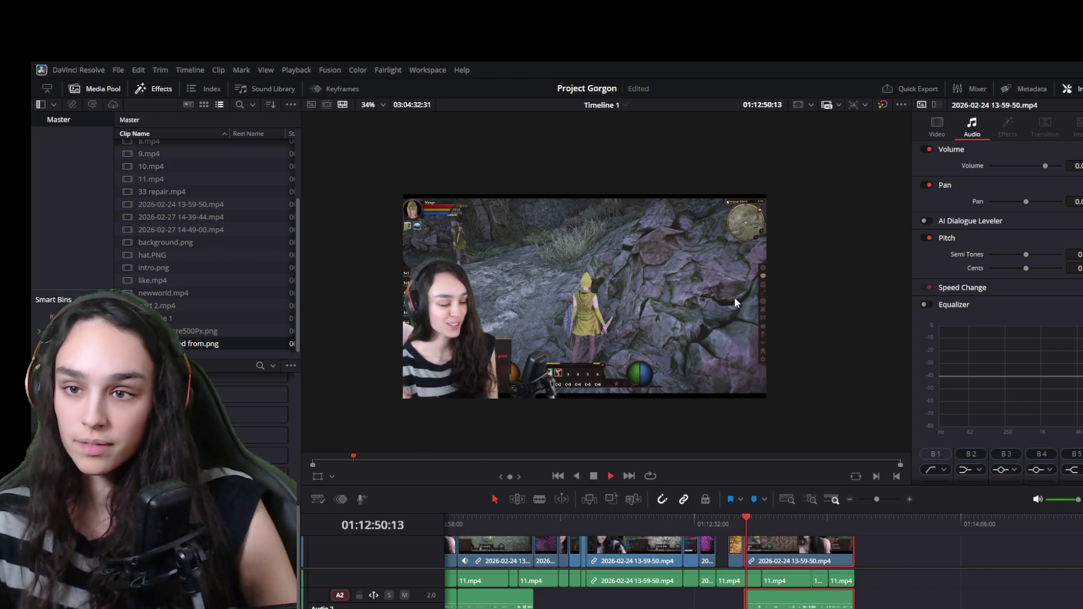
Slide the gameplay section later so it starts after the 11.mp4 webcam clips
scroll(655, 319, "up", 2)
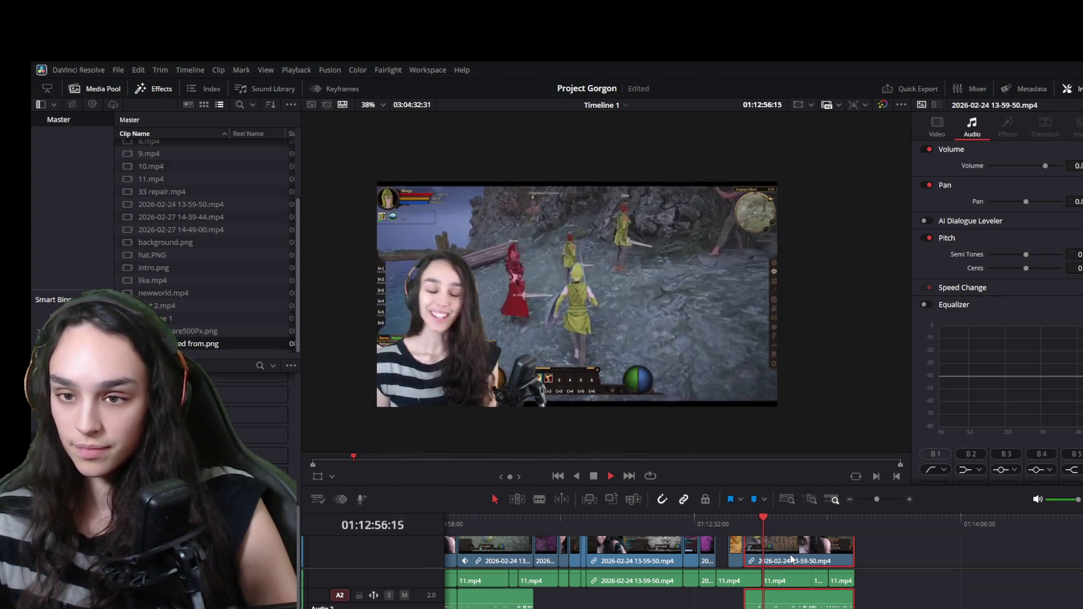
left_click_drag(792, 559, 897, 557)
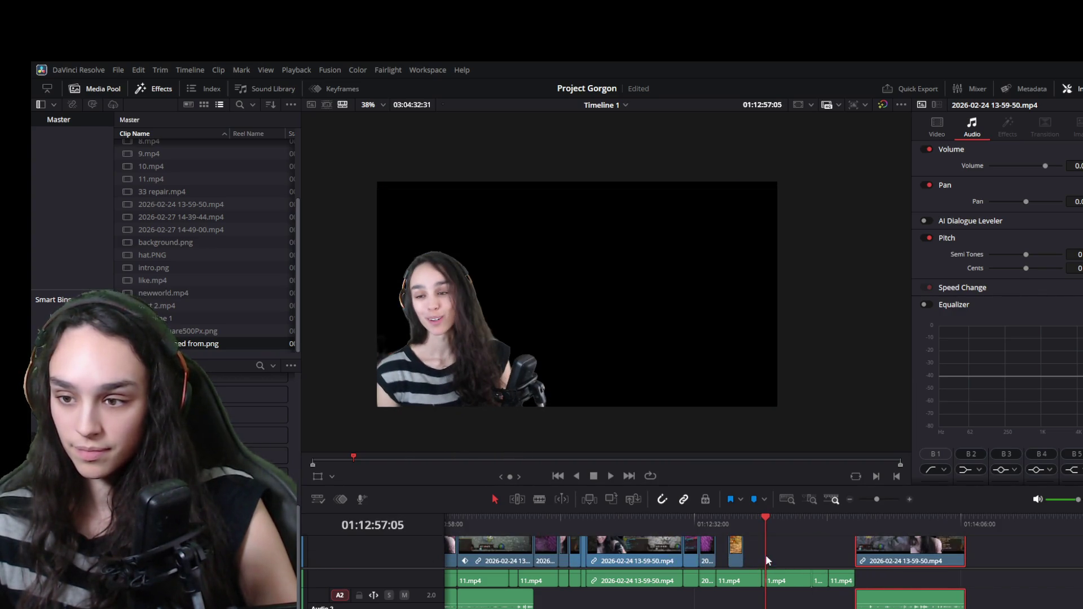
scroll(770, 553, "up", 2)
left_click(778, 548)
scroll(781, 565, "up", 2)
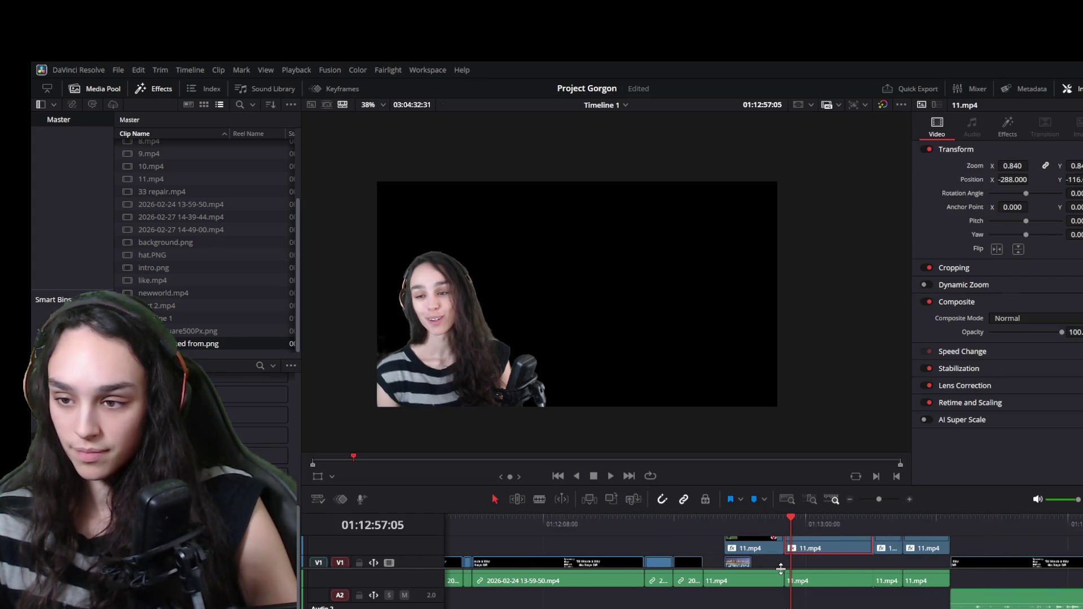
Trim the V2 11.mp4 clip's end at the cut point, delete the gap, and save
scroll(773, 563, "up", 1)
key("space")
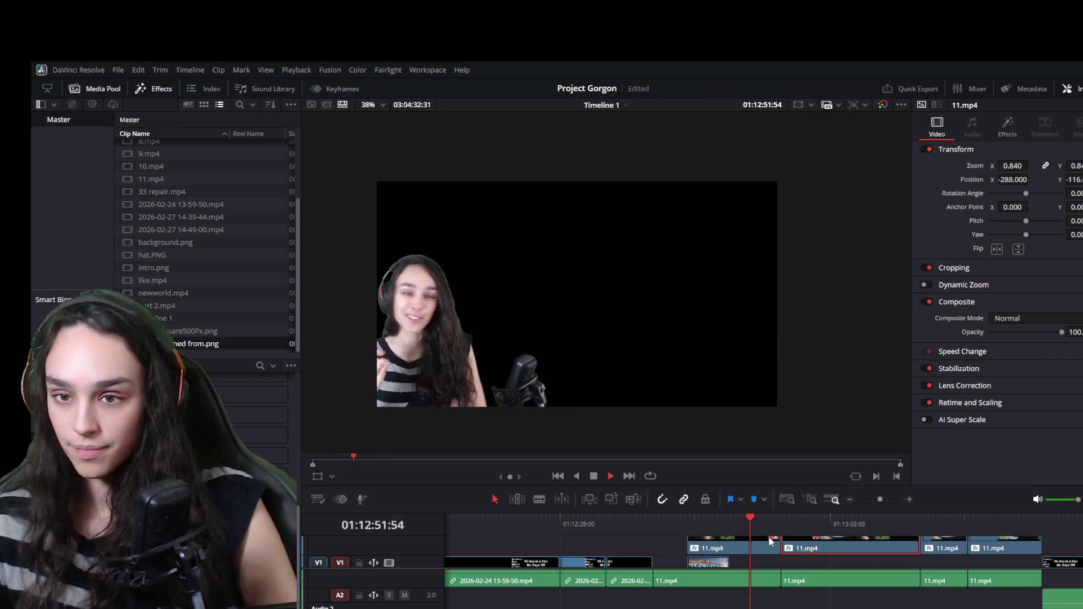
key("space")
key("space")
left_click(749, 520)
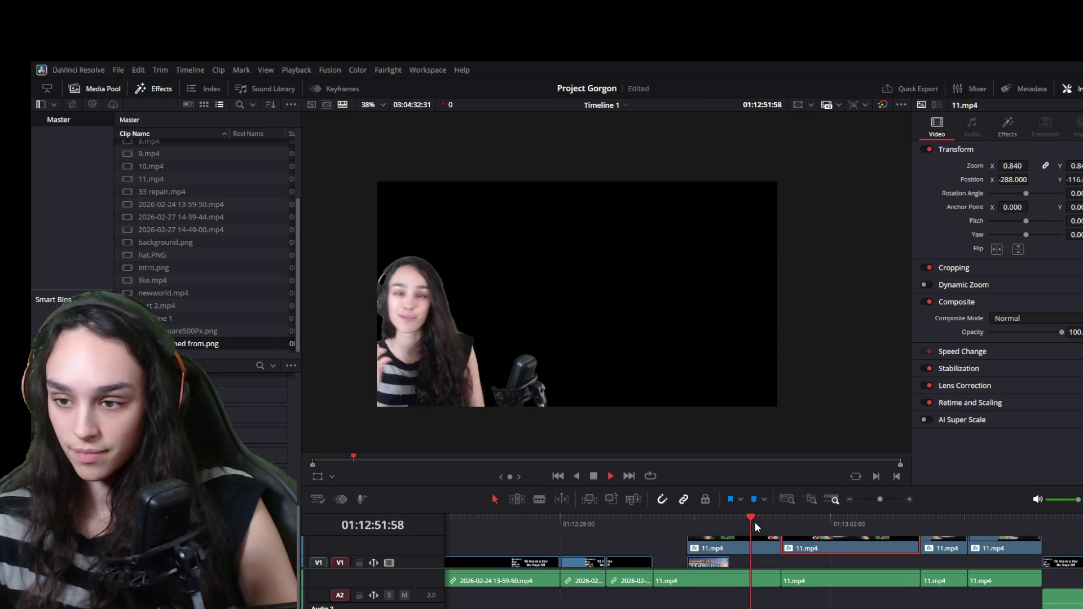
key("space")
left_click(769, 549)
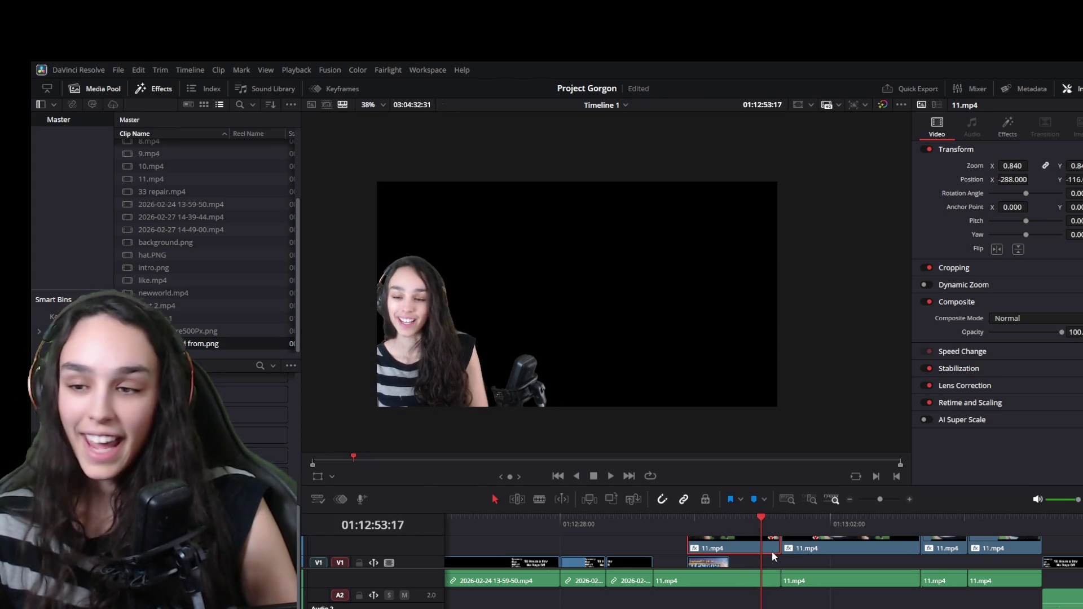
mouse_move(773, 551)
left_mouse_down()
mouse_move(761, 550)
mouse_move(774, 581)
mouse_move(761, 581)
left_mouse_up()
left_click(775, 580)
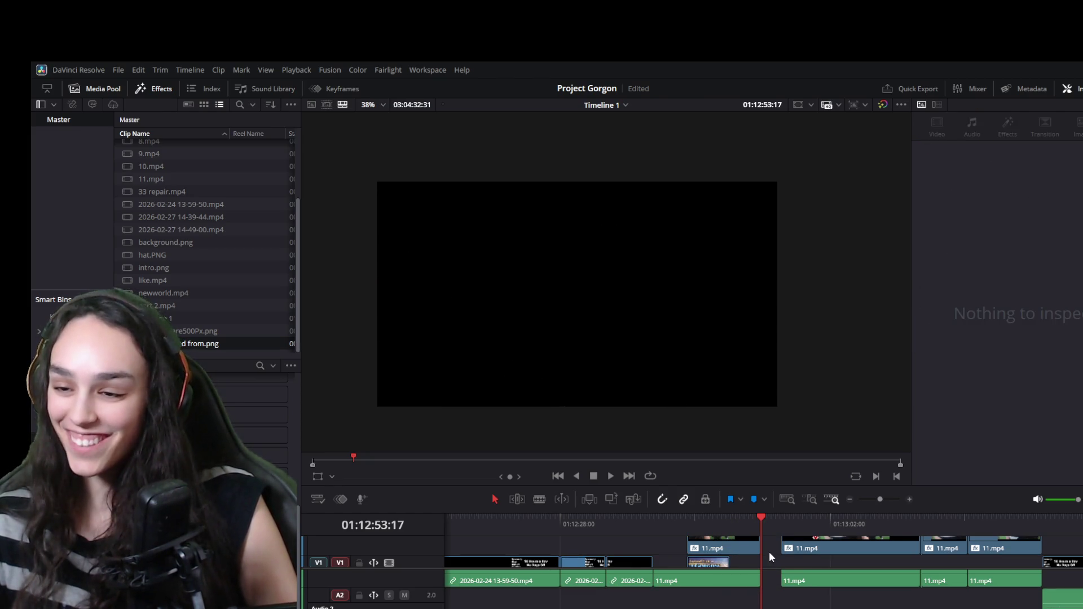
left_click(782, 569)
key("Delete")
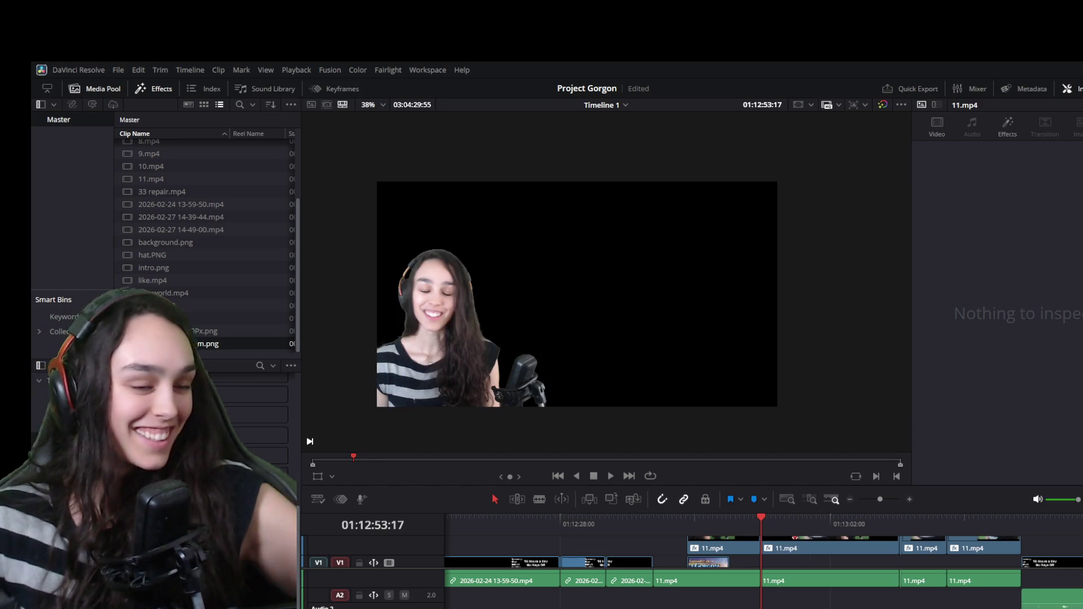
key("ctrl+s")
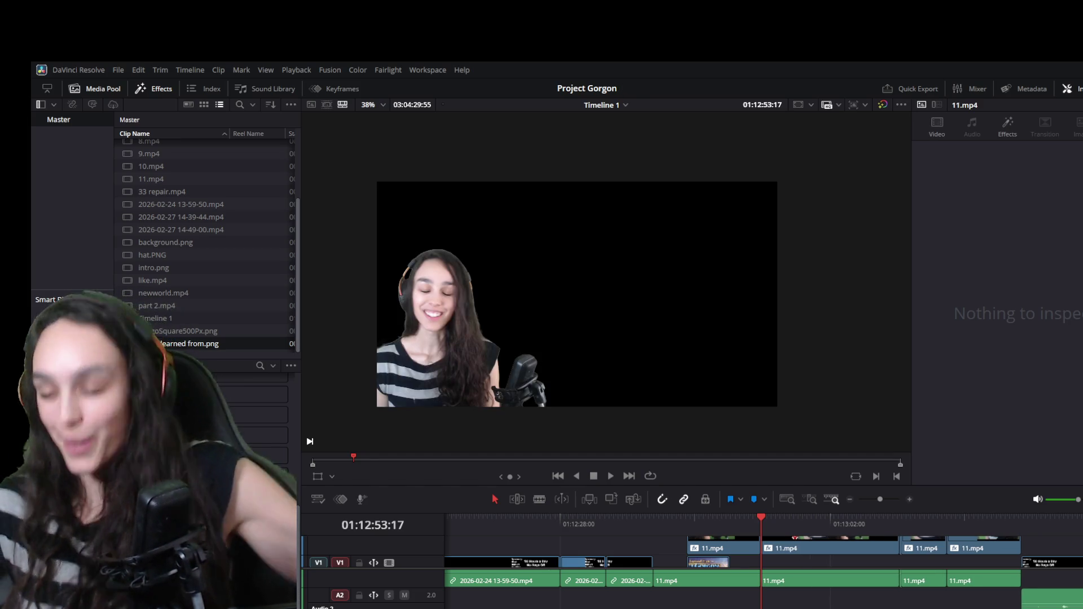
Move the V1 gameplay clip left to follow the cut and shorten its end
key("space")
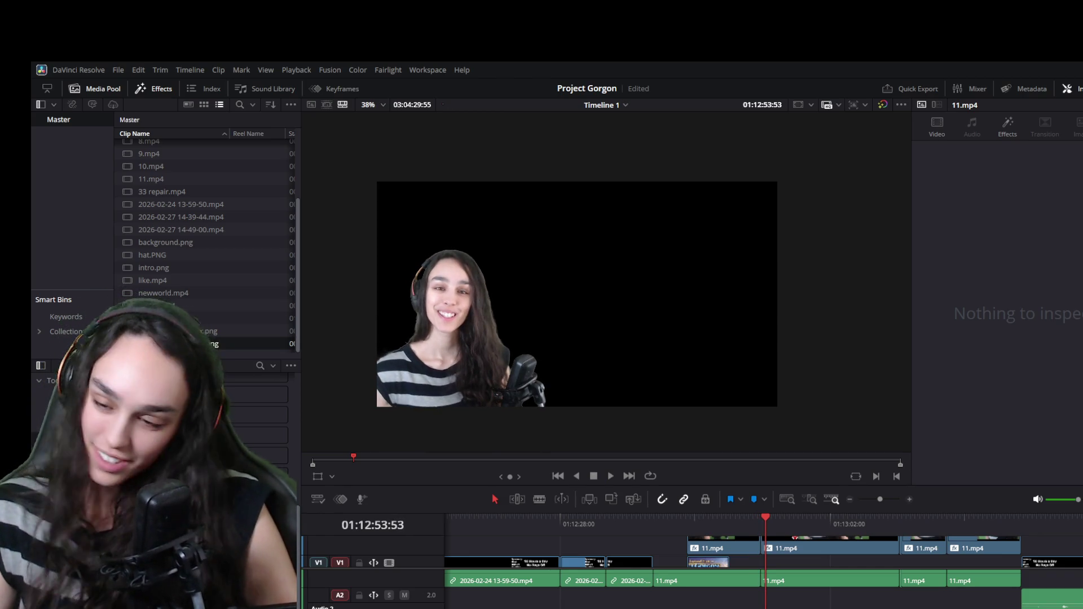
key("space")
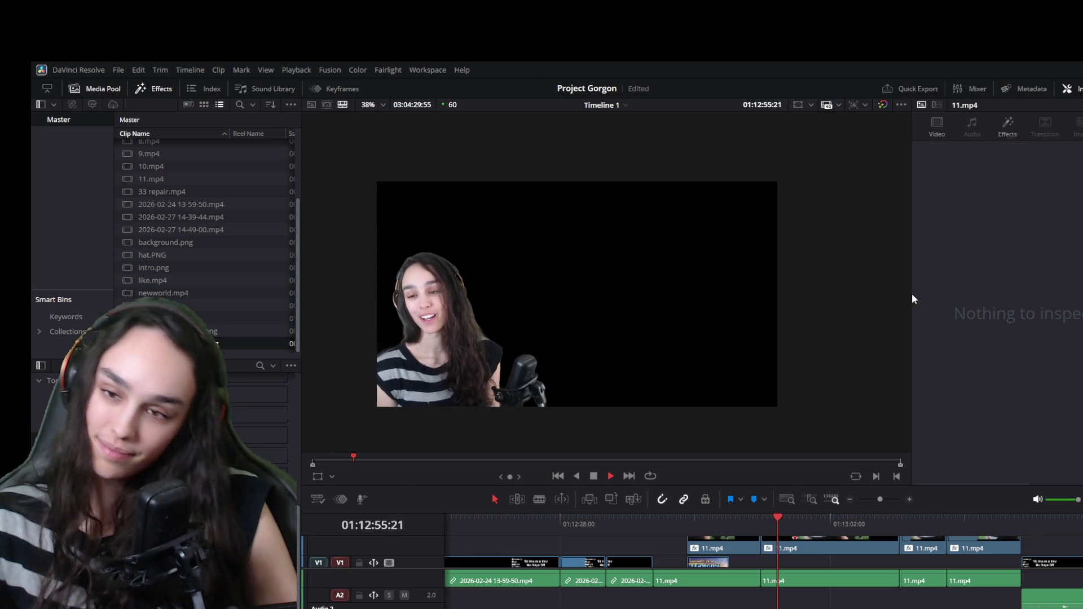
left_click(759, 525)
key("space")
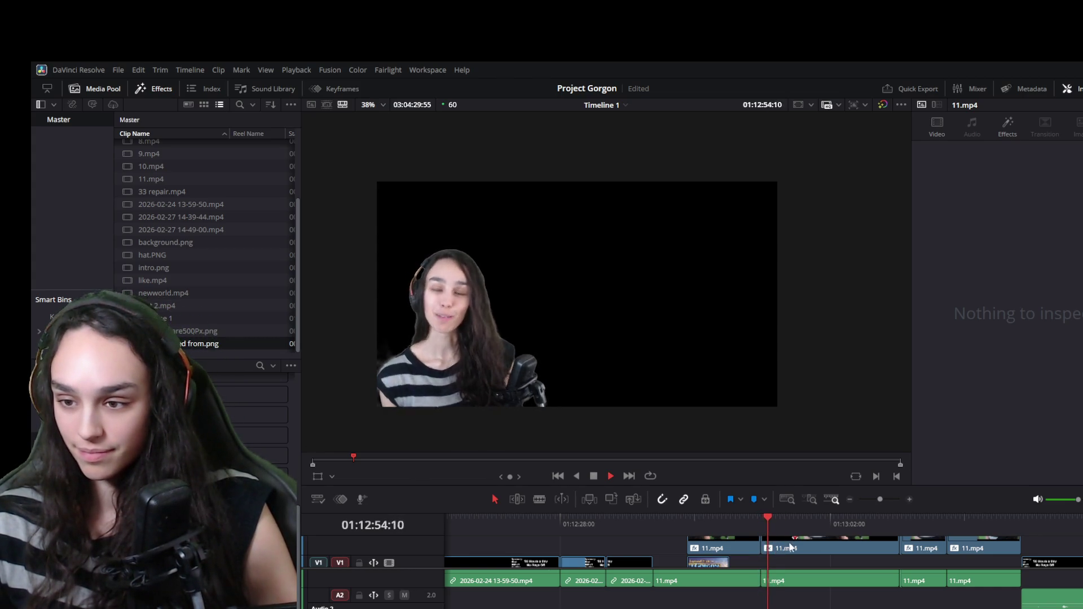
key("space")
mouse_move(1044, 564)
left_mouse_down()
mouse_move(712, 563)
mouse_move(758, 563)
left_mouse_up()
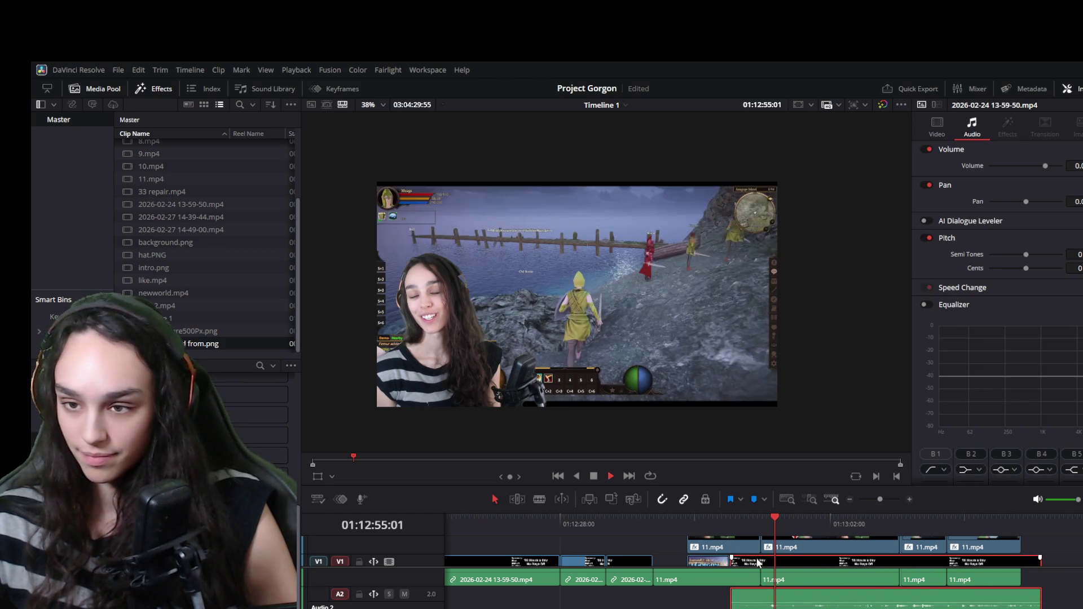
left_click_drag(759, 525, 730, 525)
key("space")
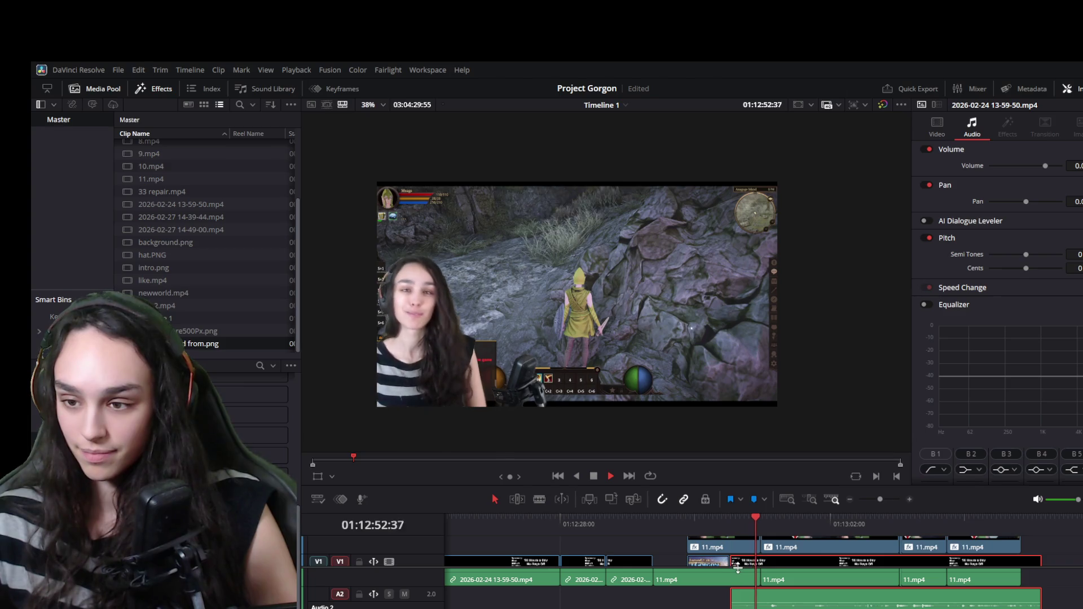
mouse_move(738, 563)
left_mouse_down()
mouse_move(778, 561)
mouse_move(748, 563)
left_mouse_up()
left_click(735, 525)
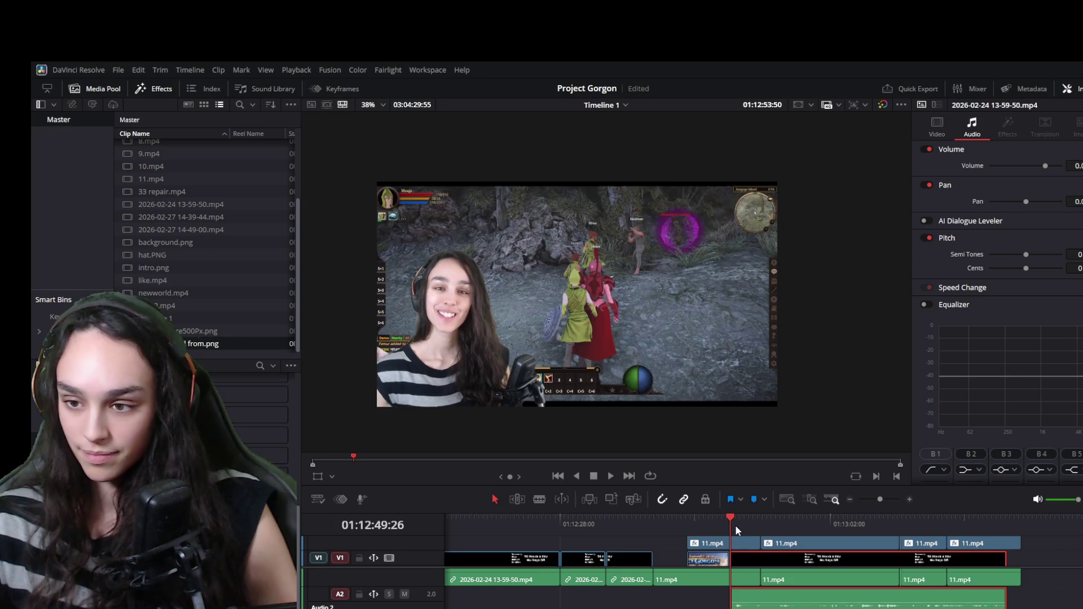
key("space")
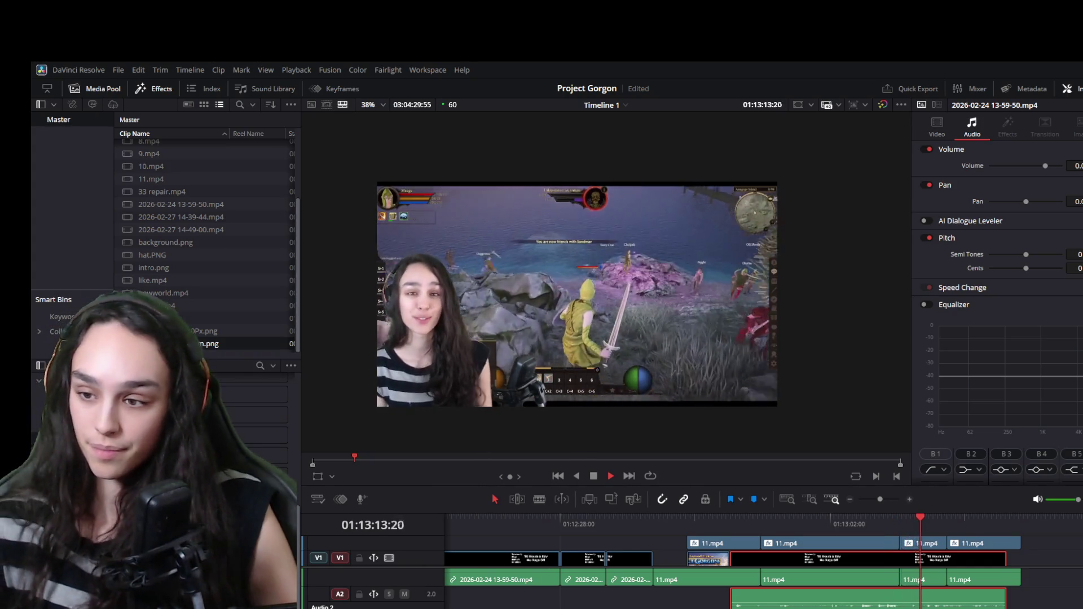
Review playback across the cut at the second 11.mp4 webcam clip
left_click(892, 517)
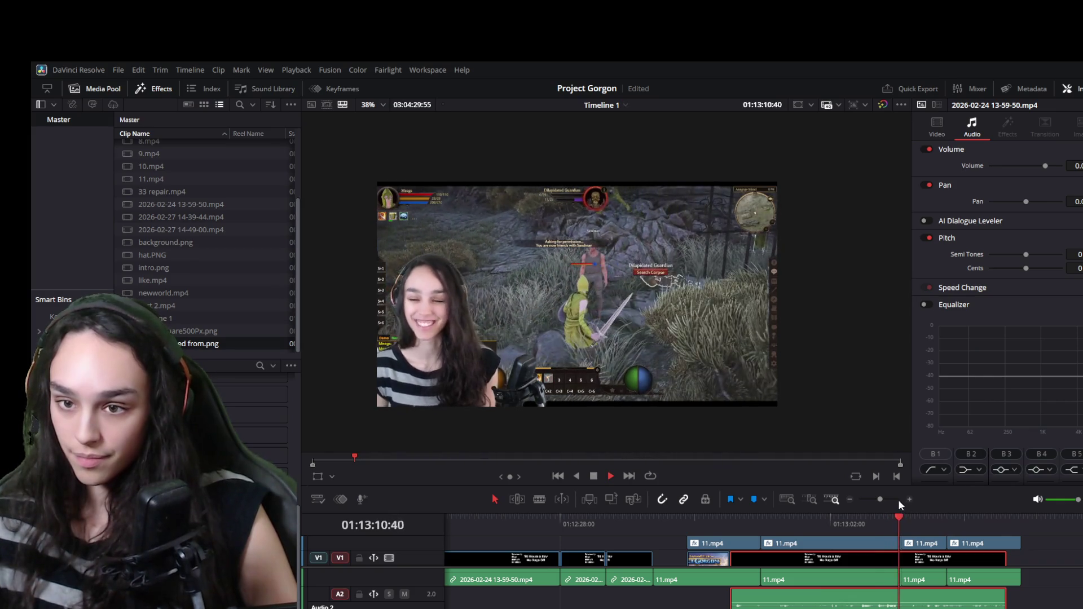
key("space")
scroll(871, 584, "up", 2)
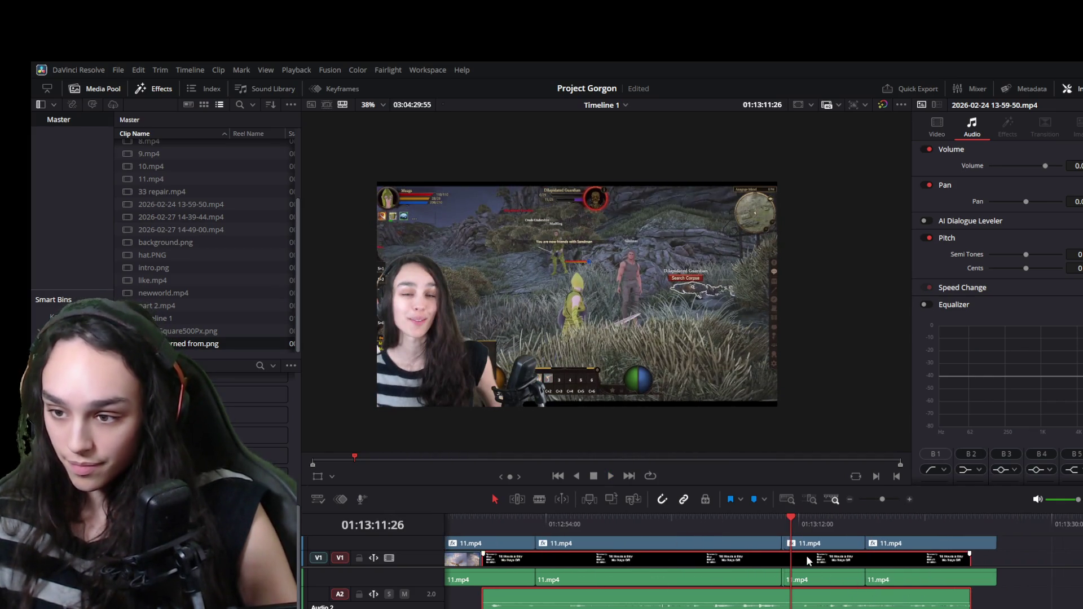
left_click(776, 545)
left_click(767, 525)
key("space")
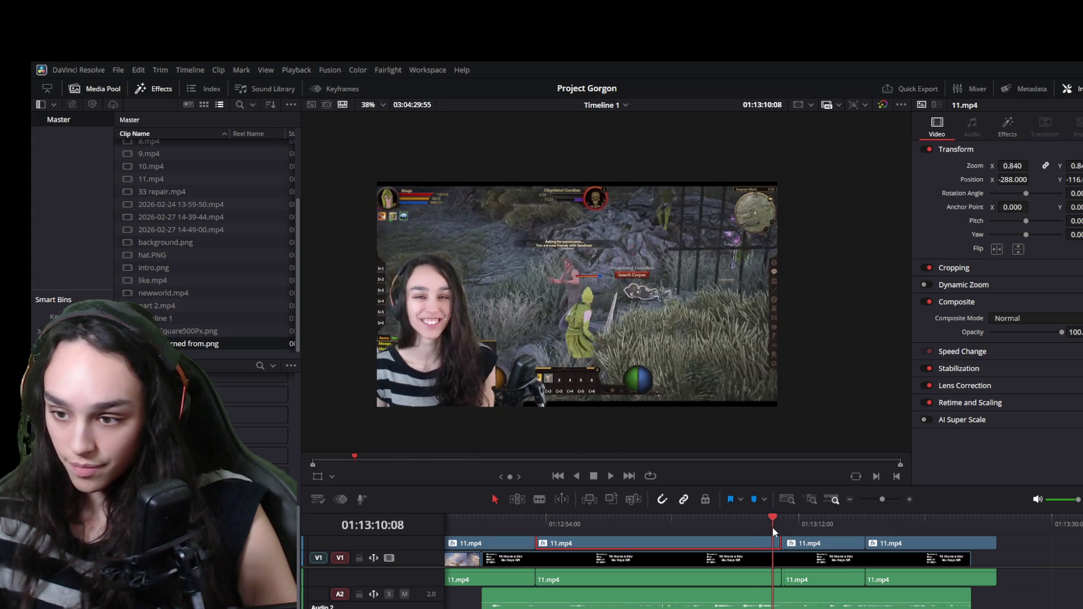
left_click(768, 525)
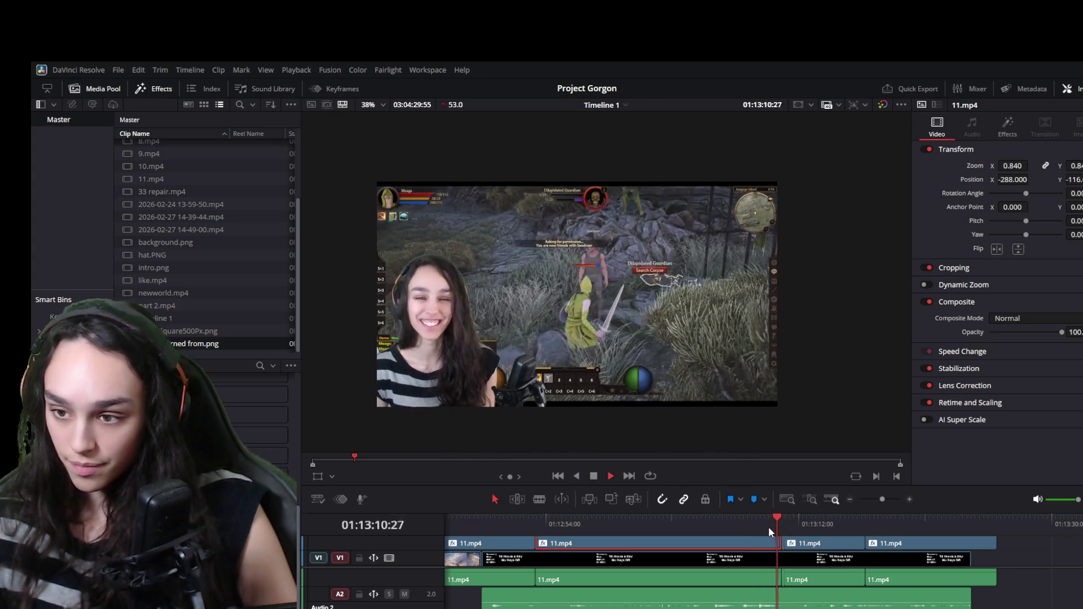
key("space")
Trim the last clip's end shorter so the gameplay ends at 01:13:11:27
scroll(790, 584, "up", 2)
scroll(787, 582, "up", 2)
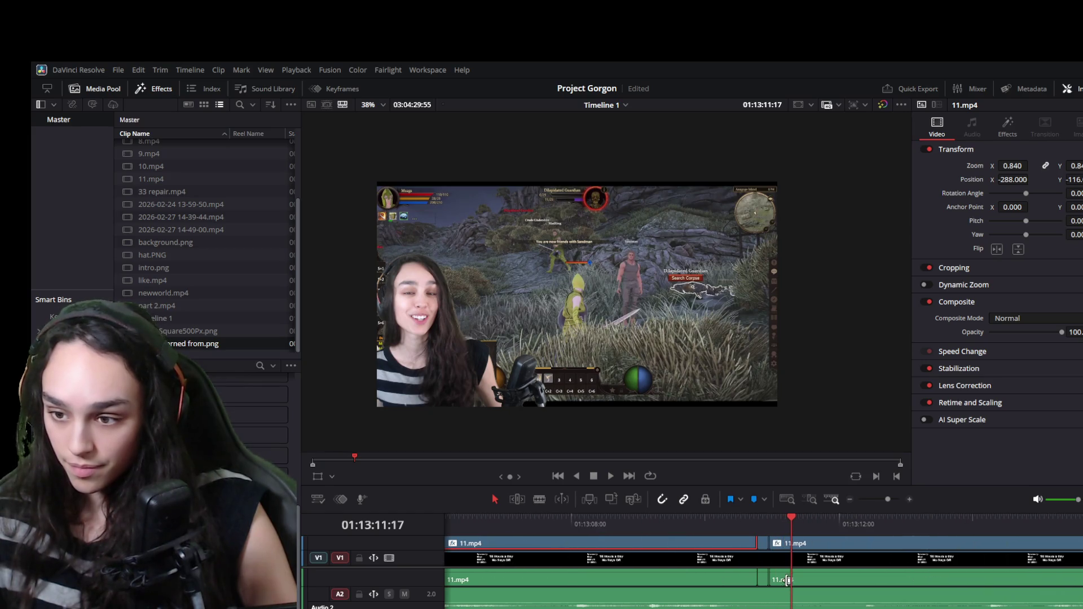
key("Left")
key("Left")
key("Left")
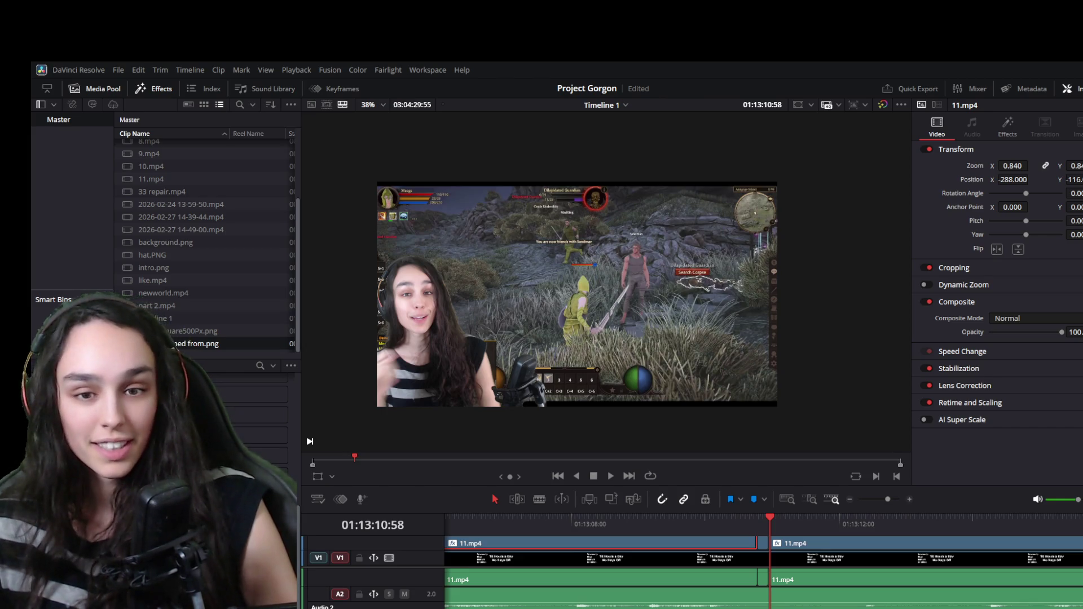
key("space")
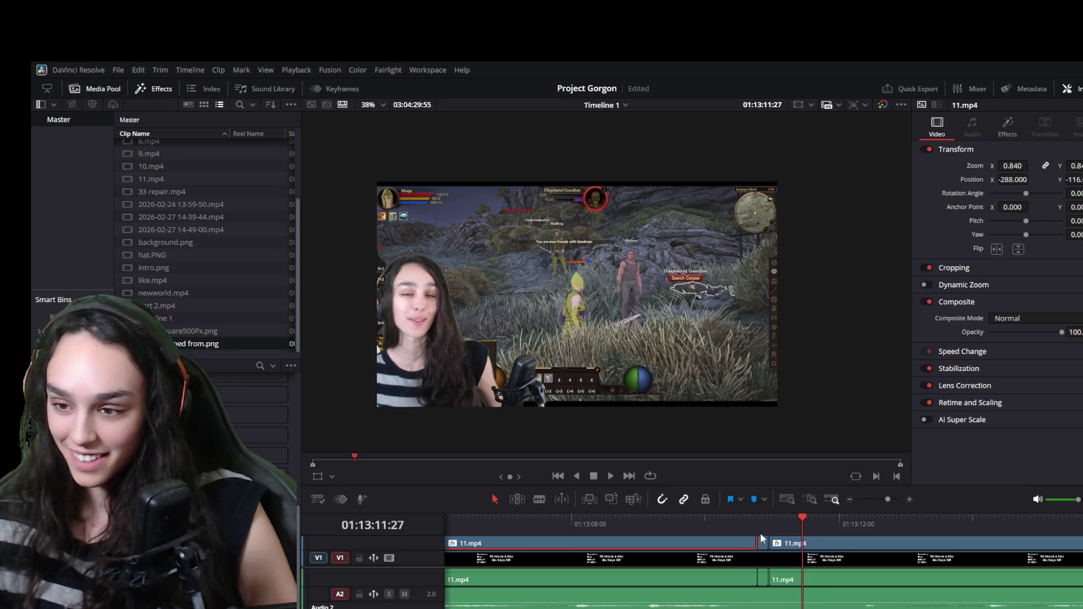
left_click(764, 580)
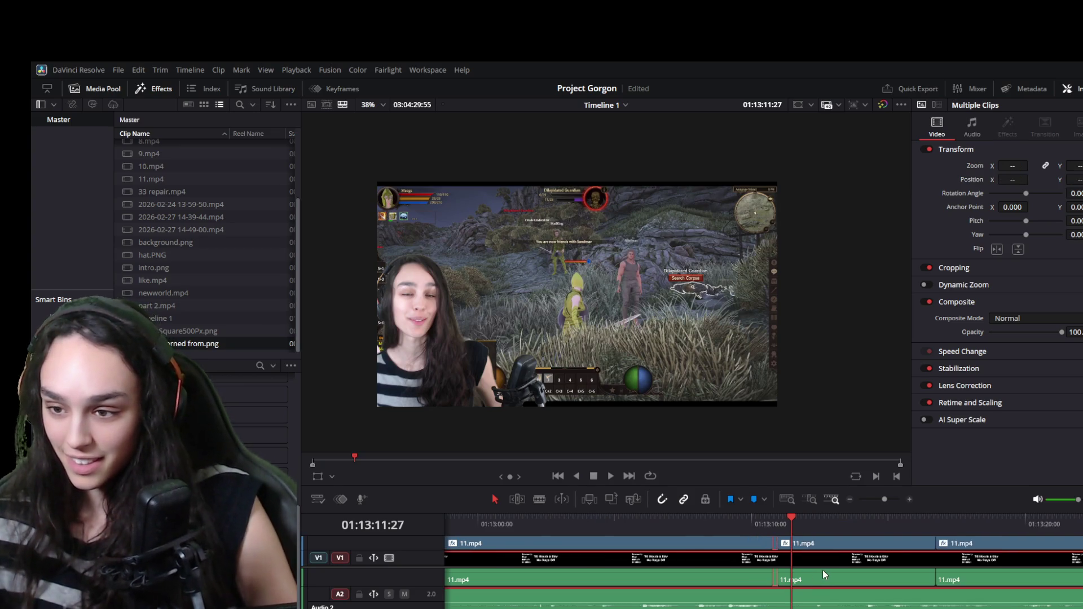
scroll(823, 570, "down", 5)
left_click_drag(963, 558, 777, 564)
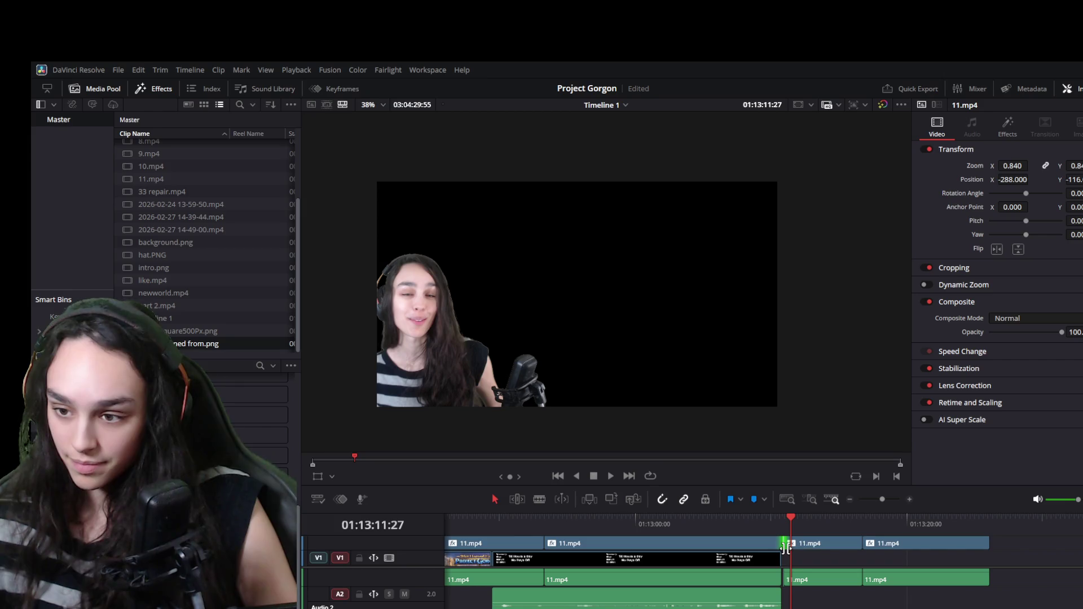
key("ctrl+equal")
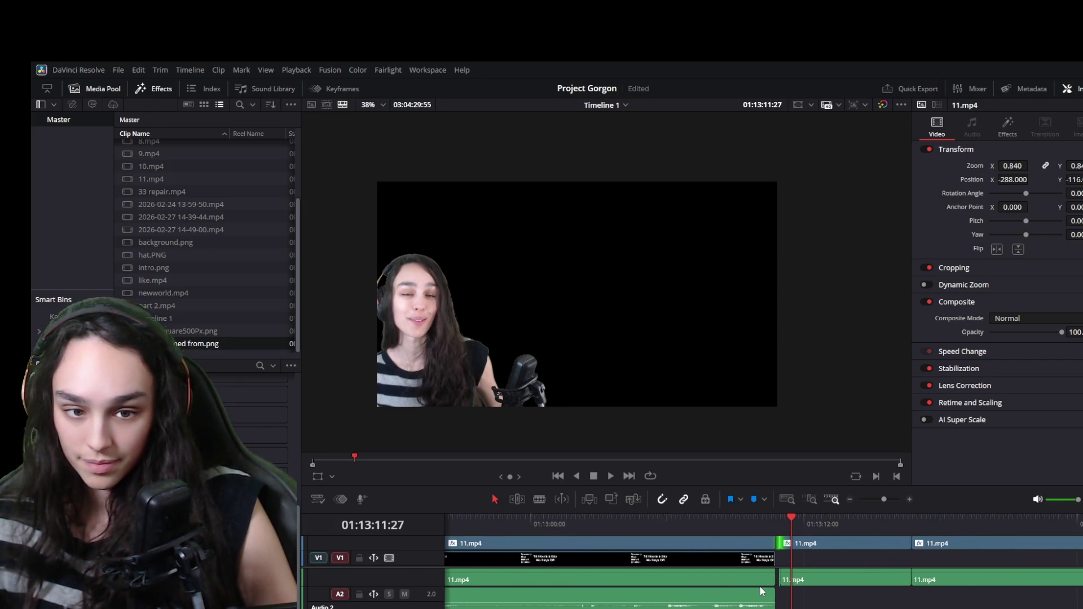
key("ctrl+equal")
key("ctrl+equal")
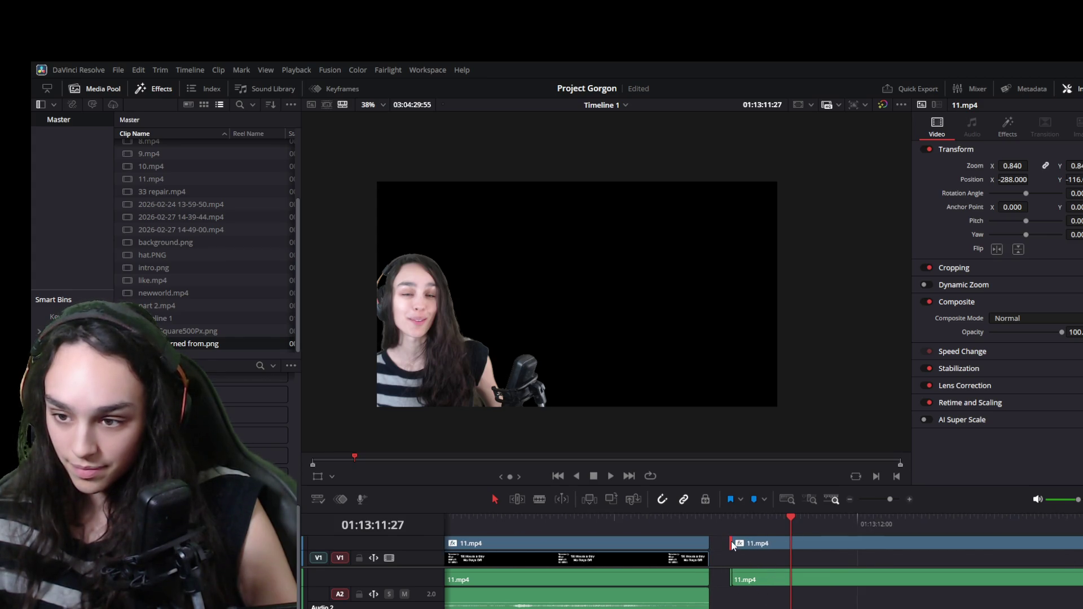
key("Left")
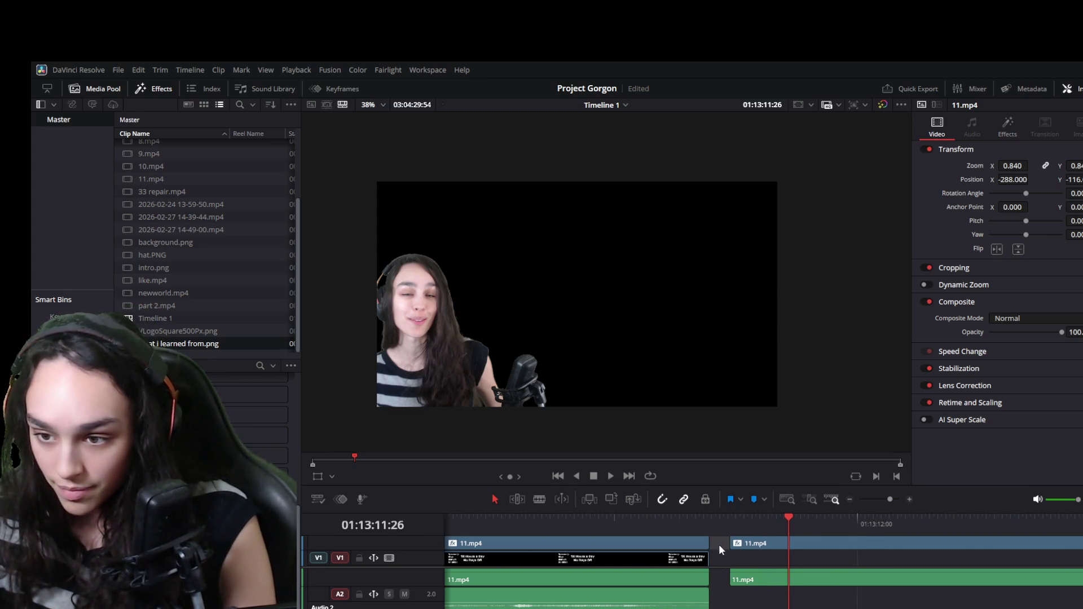
key("shift+z")
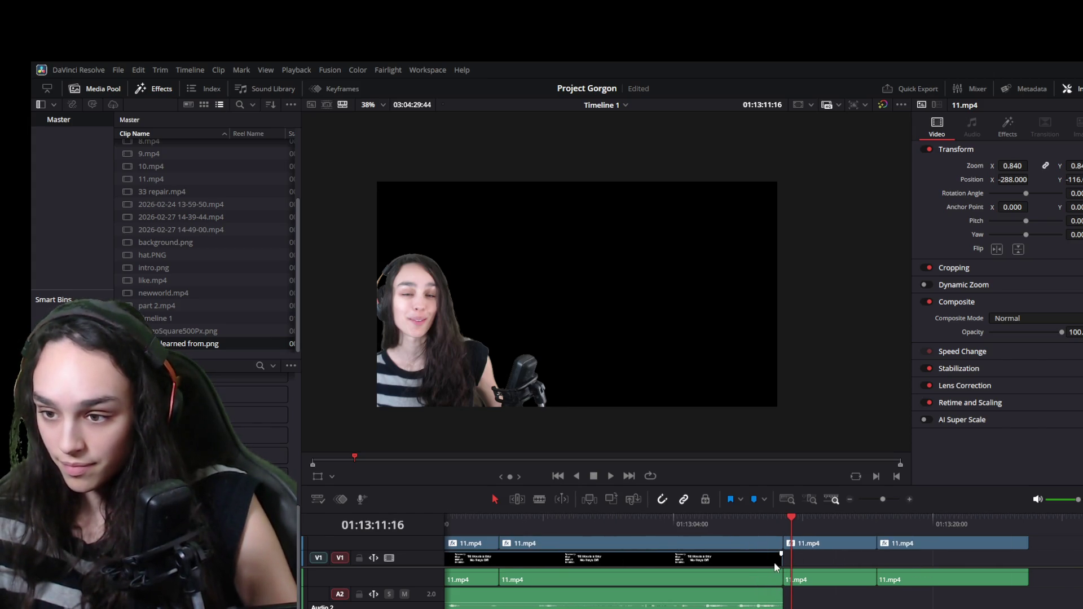
left_click_drag(774, 563, 1016, 562)
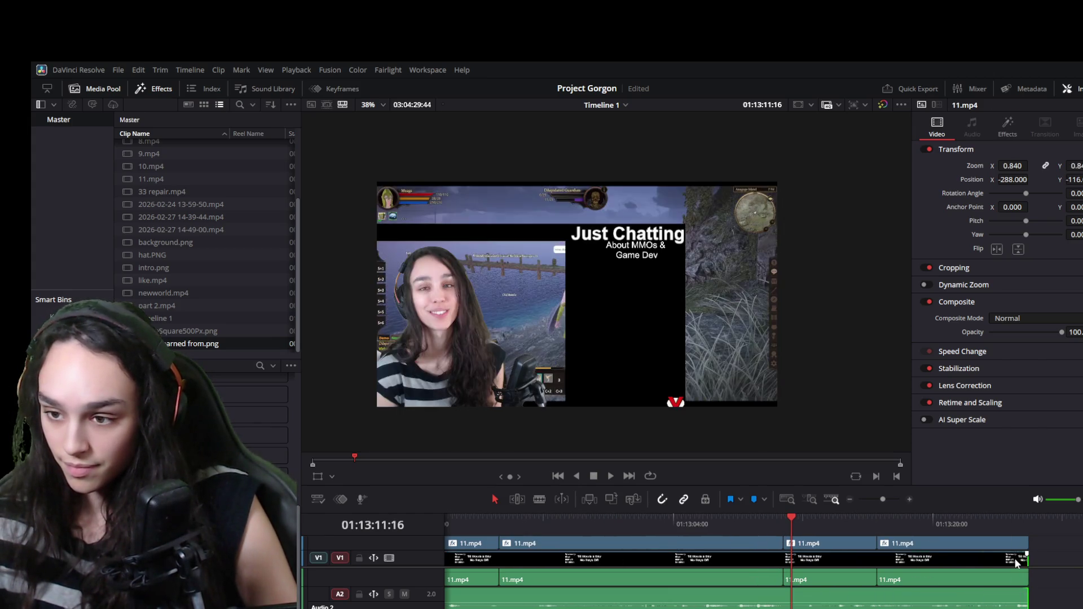
key("space")
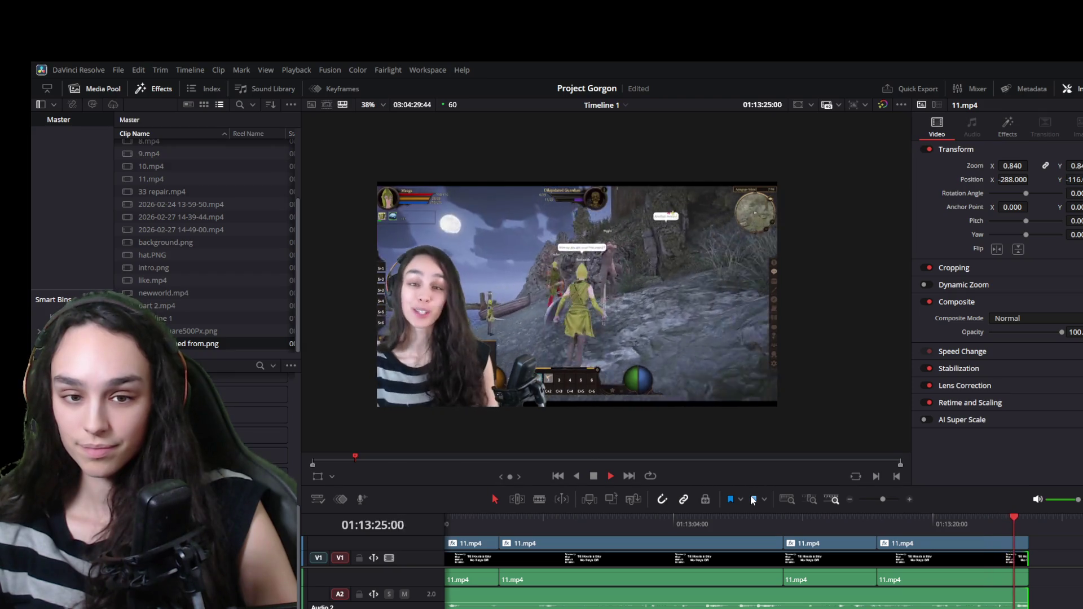
key("space")
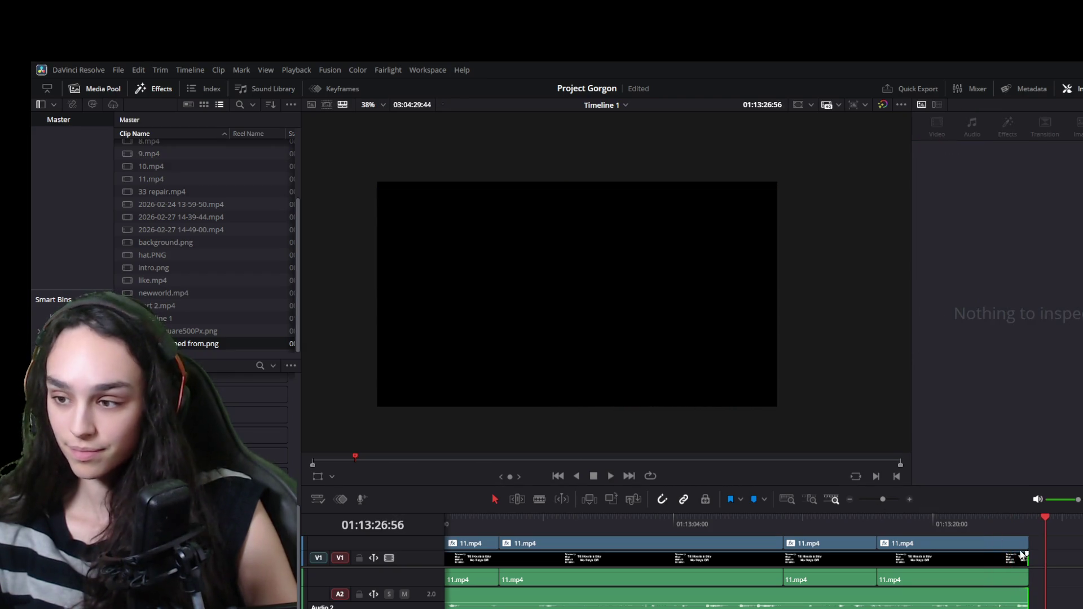
Extend the last clip's video and audio ends out to the playhead and play back
left_click(1012, 544)
mouse_move(1026, 544)
left_mouse_down()
mouse_move(1041, 555)
mouse_move(1031, 581)
mouse_move(1043, 580)
left_mouse_up()
left_click(1016, 580)
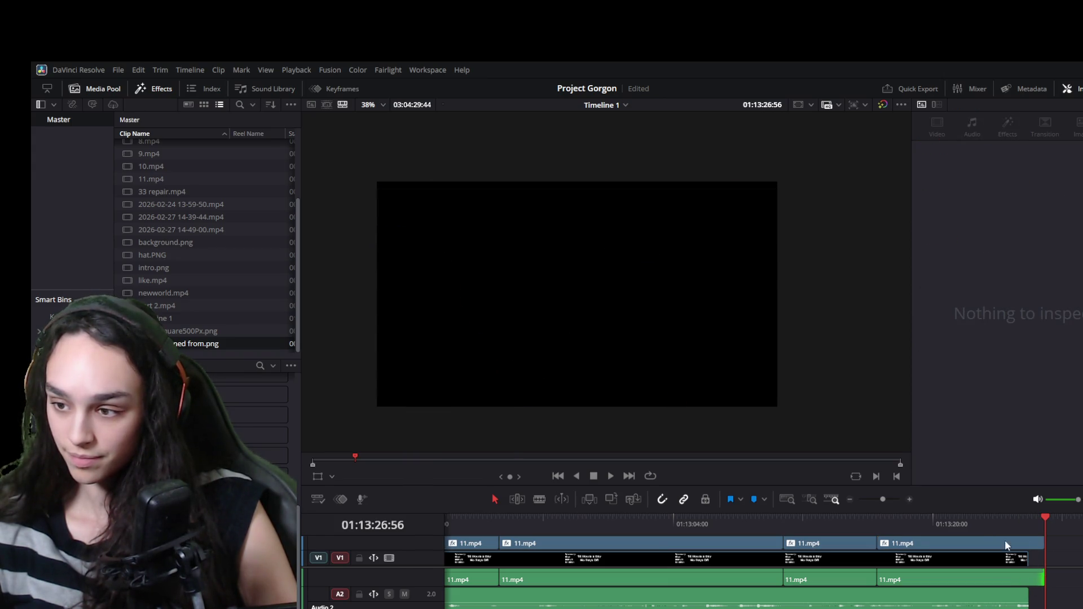
key("space")
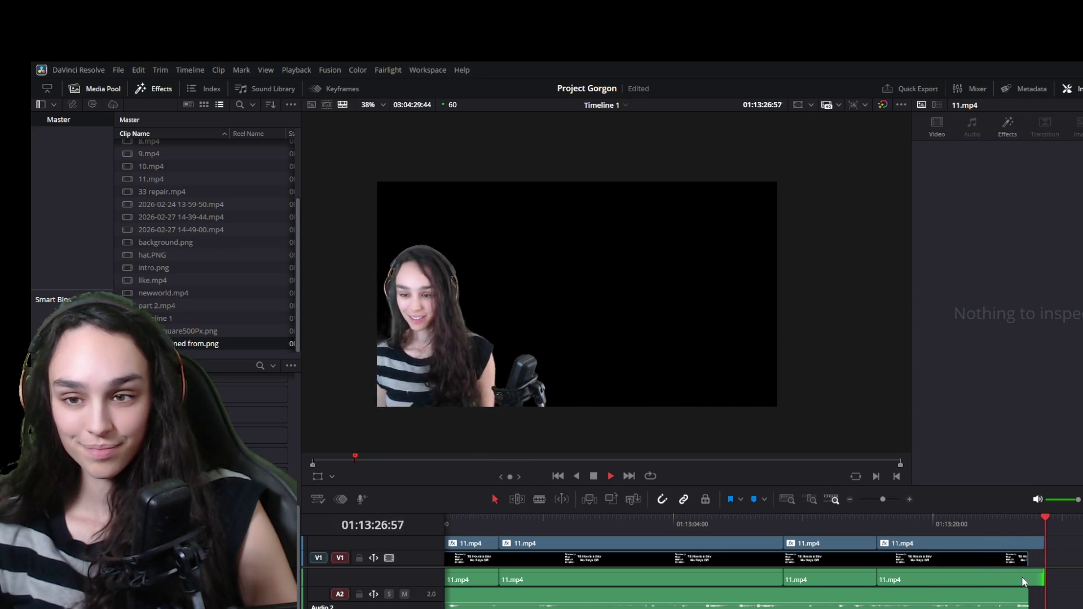
Adjust the final clip's end so video and audio finish together at 01:13:26:23
left_click_drag(1022, 563, 1044, 561)
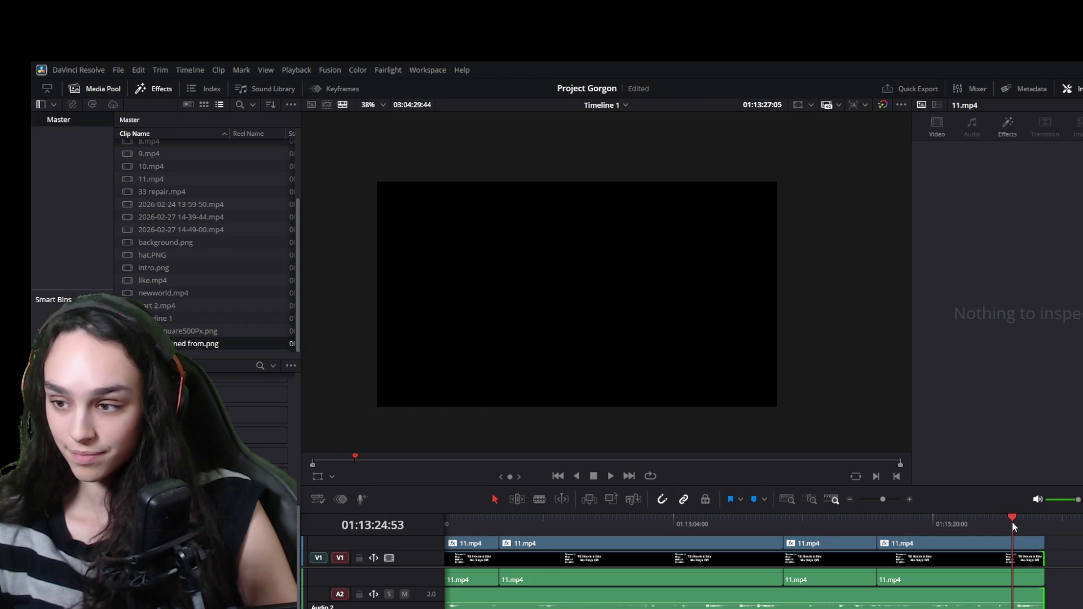
key("space")
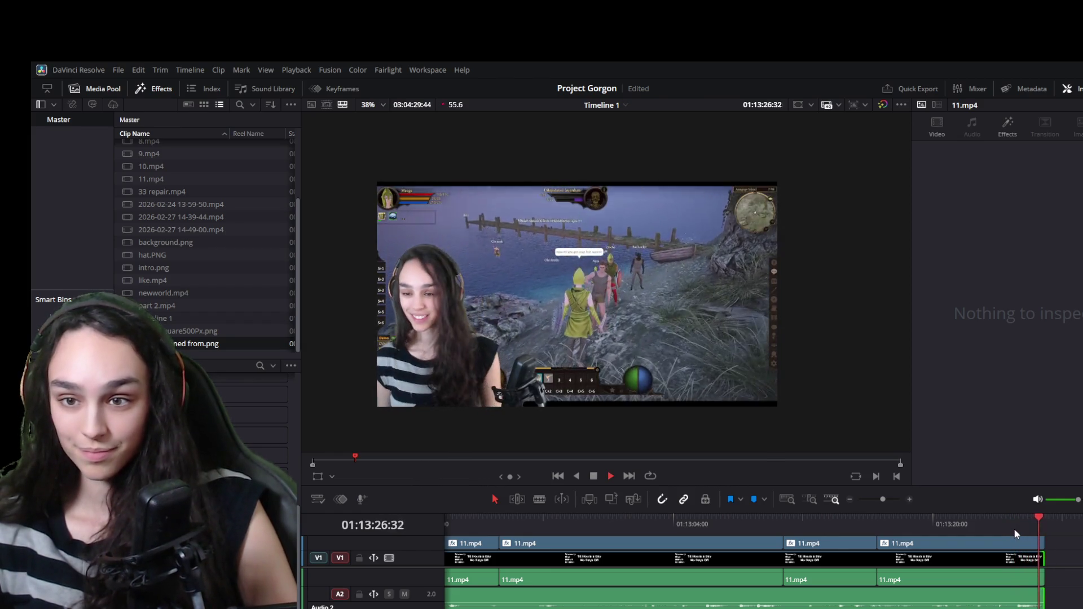
mouse_move(1028, 526)
left_mouse_down()
mouse_move(1039, 529)
mouse_move(1038, 559)
left_mouse_up()
left_click(1042, 543)
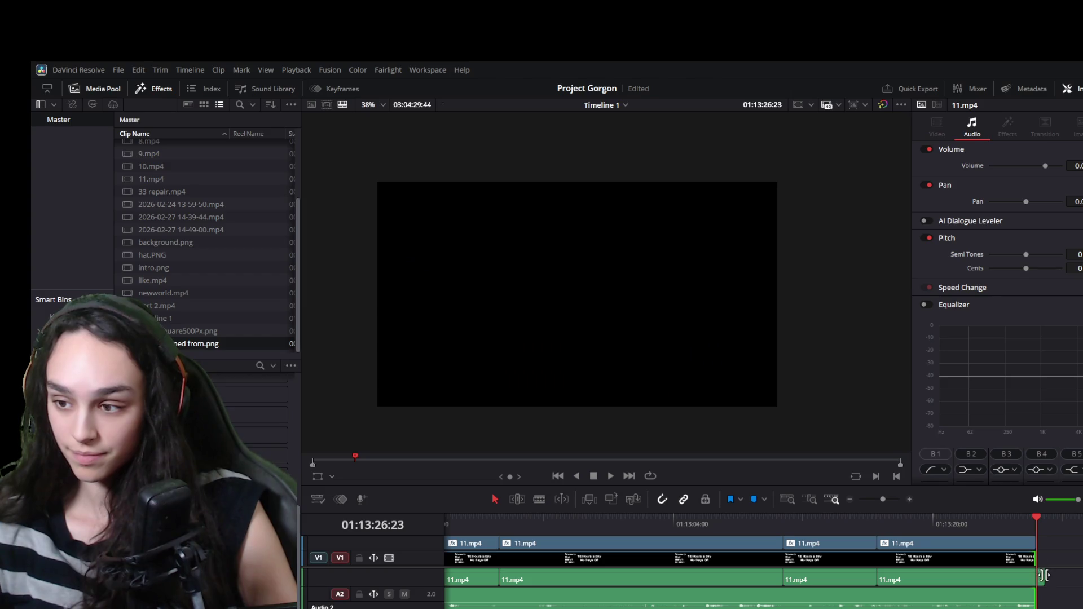
left_click(1048, 559)
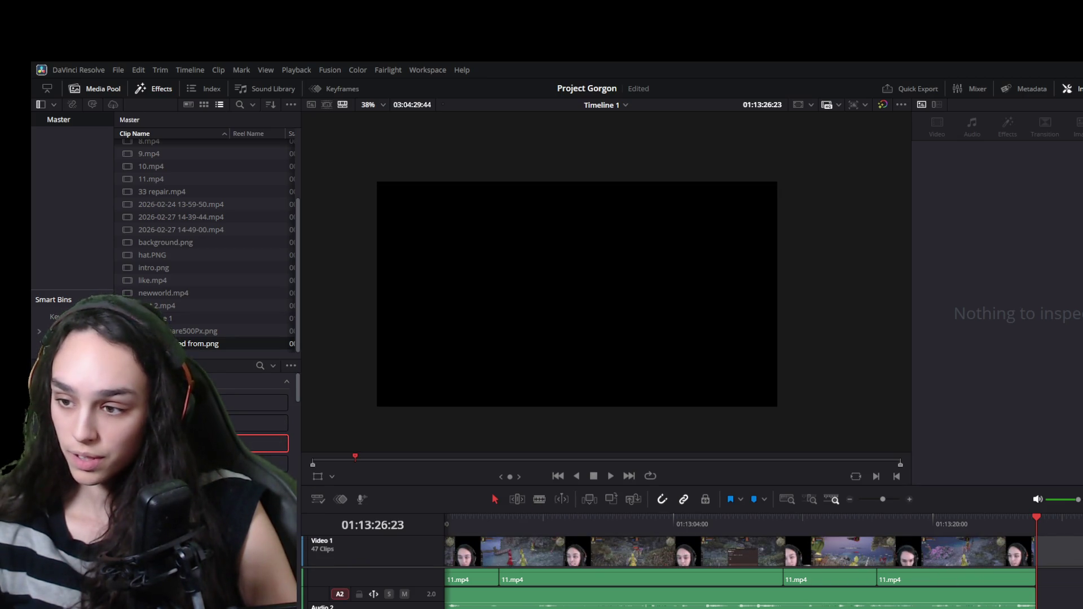
key("ctrl+z")
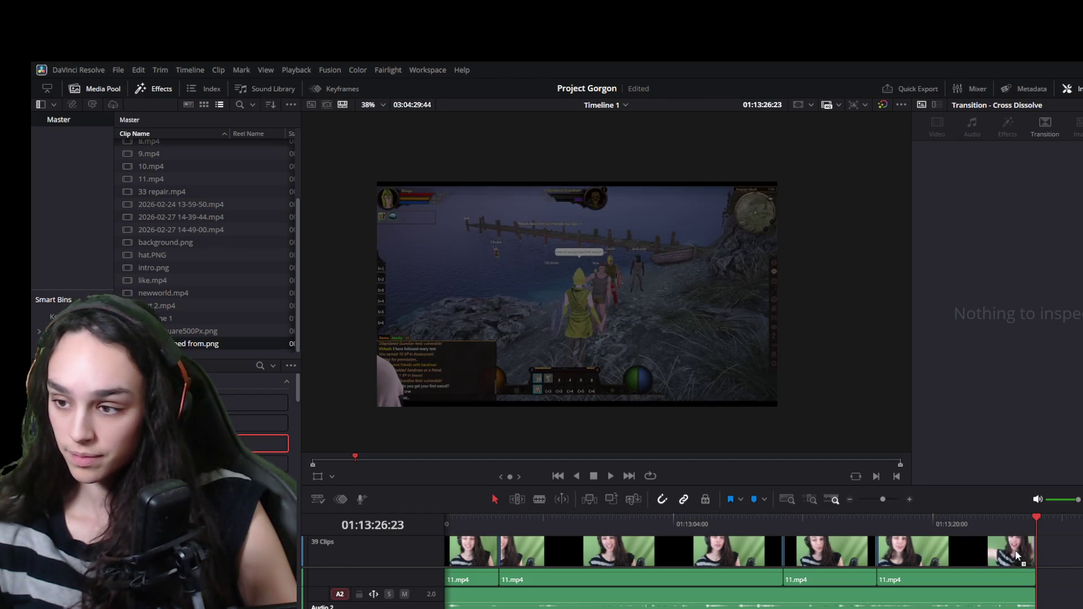
Replay the ending and undo the accidental change to the clips
left_click(1000, 518)
key("space")
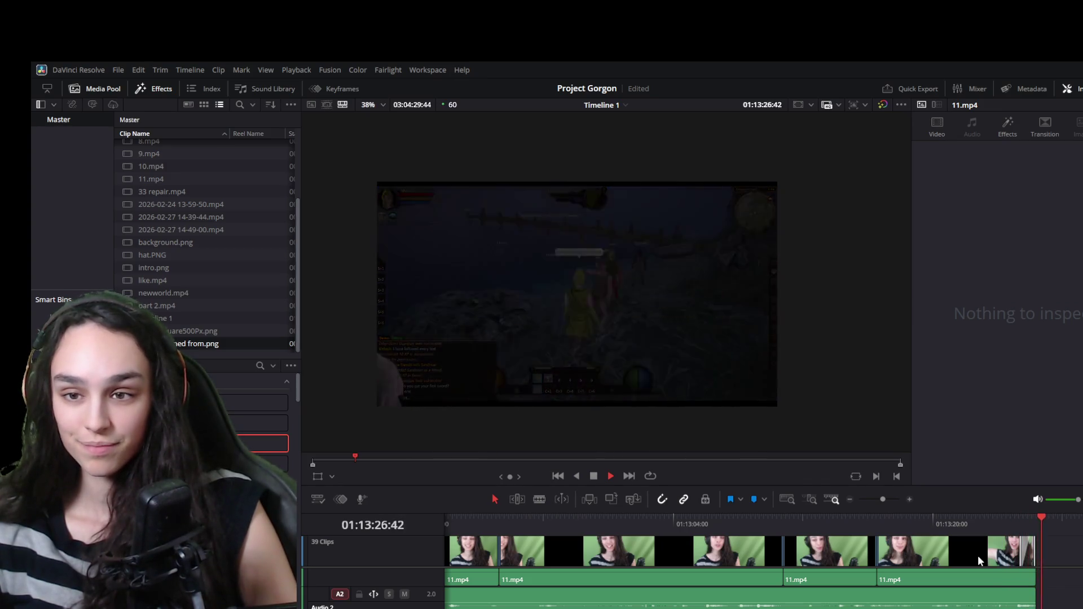
key("ctrl+z")
key("ctrl+z")
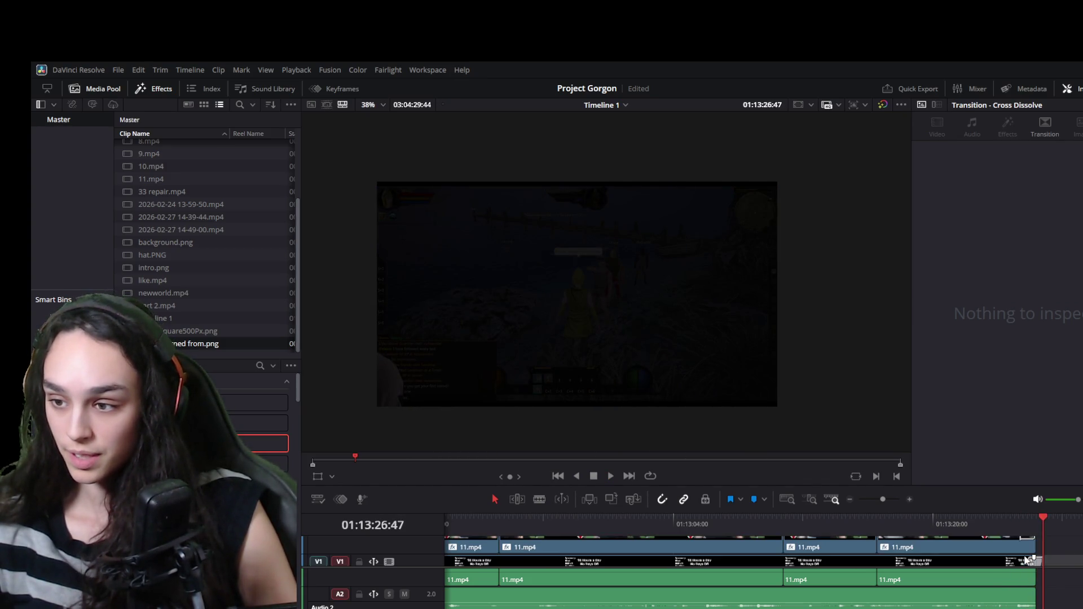
key("ctrl+z")
Add a Dip To Color Dissolve to the end of the last V1 clip and save
left_click_drag(970, 513, 1033, 546)
left_click(1027, 547)
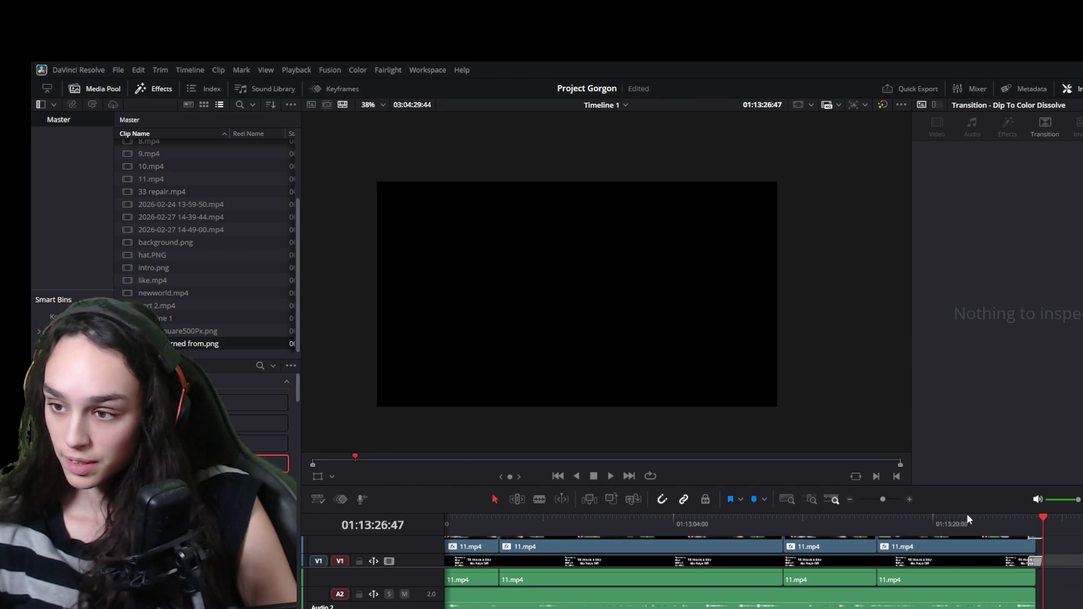
key("ctrl+s")
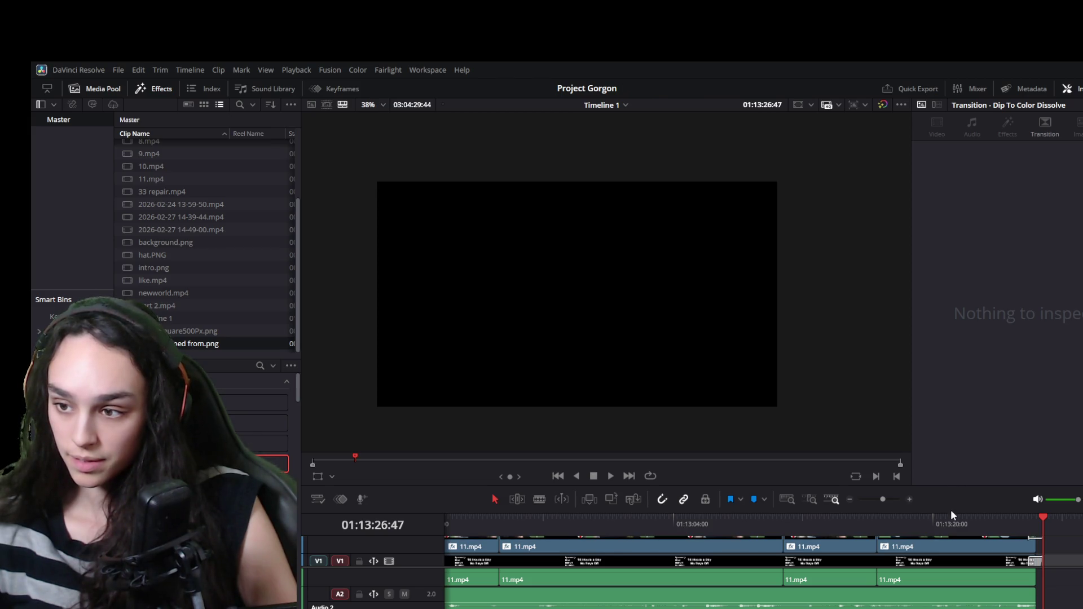
left_click_drag(949, 519, 918, 280)
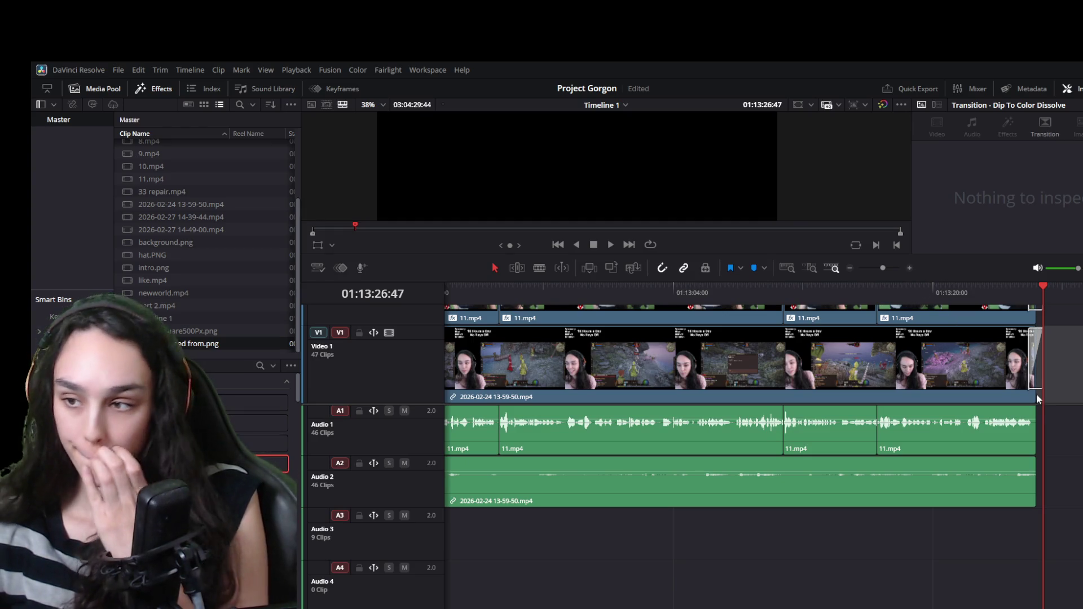
scroll(1067, 366, "up", 3)
scroll(1065, 367, "down", 3)
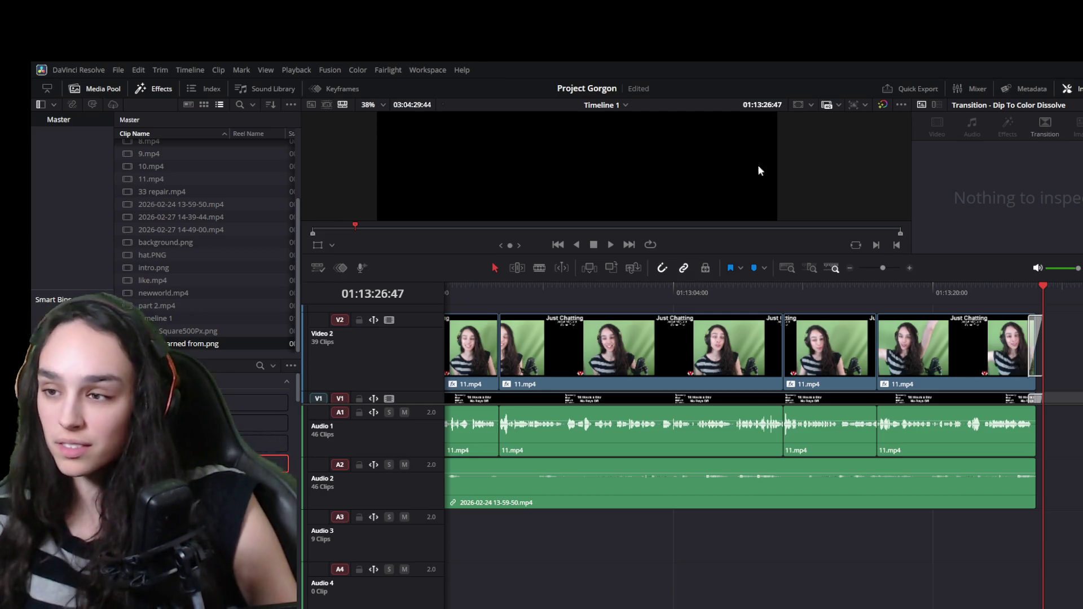
left_click(991, 296)
key("space")
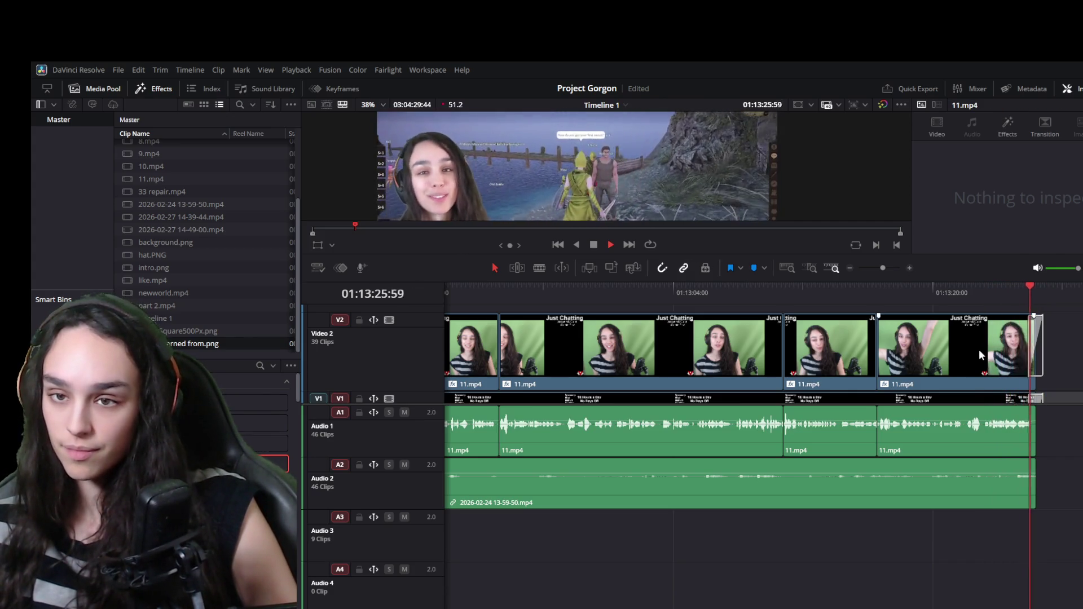
key("space")
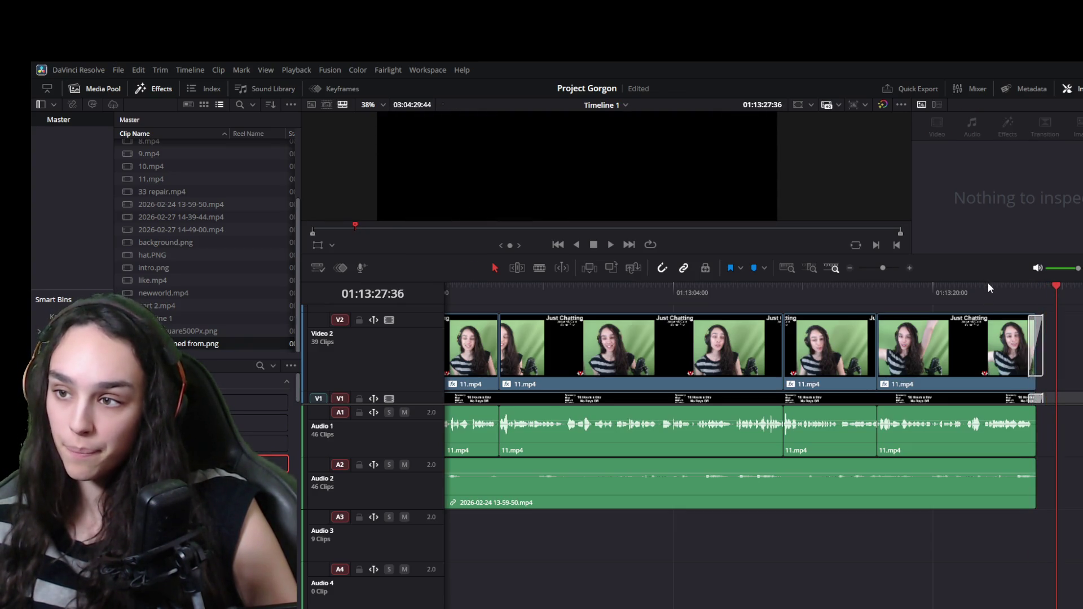
left_click_drag(988, 283, 1003, 522)
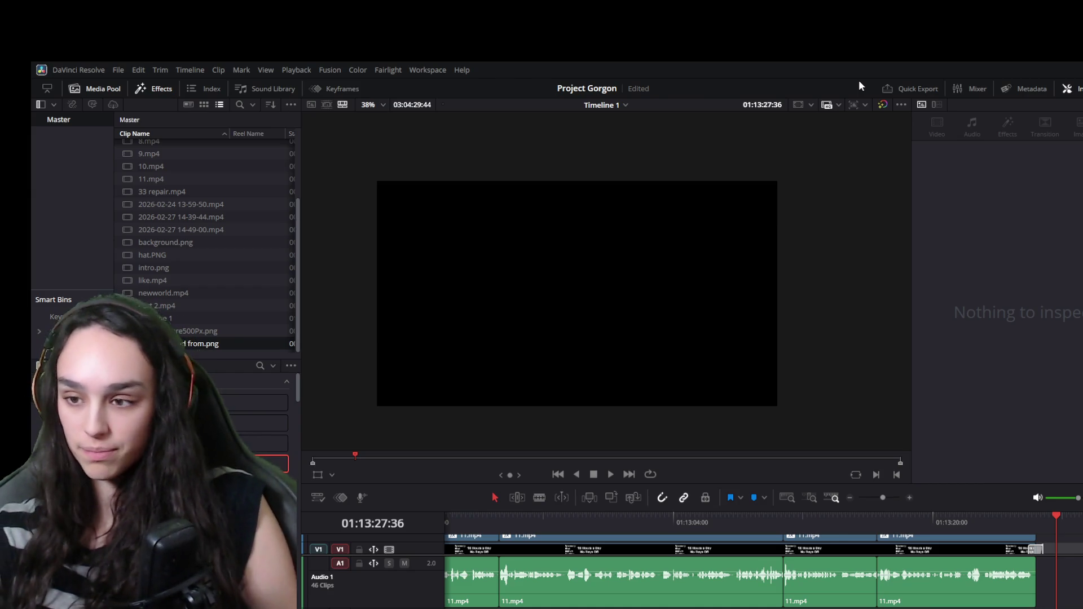
mouse_move(967, 563)
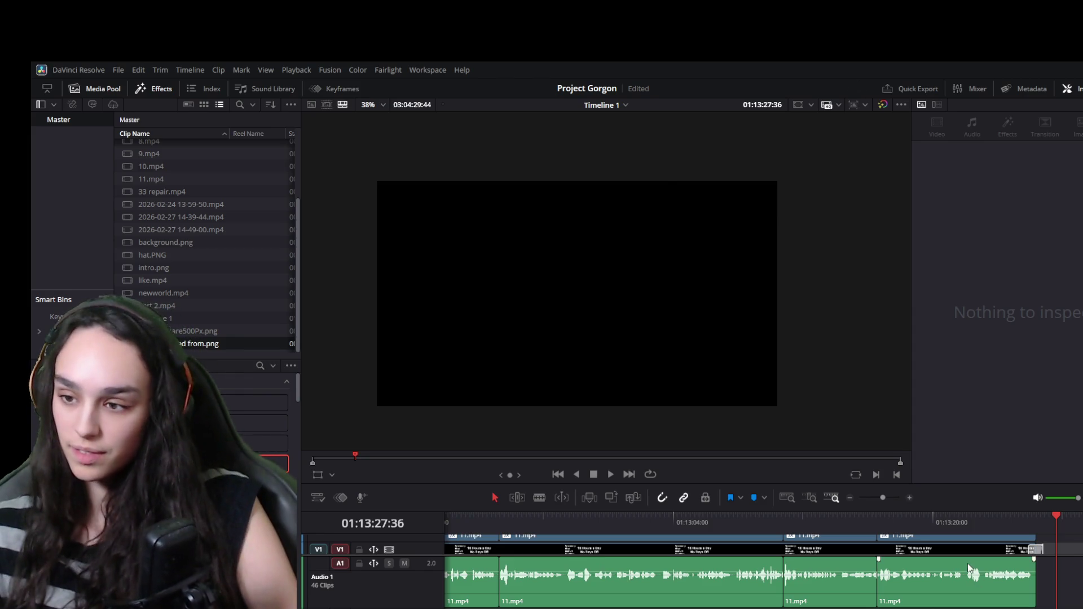
scroll(720, 577, "down", 3)
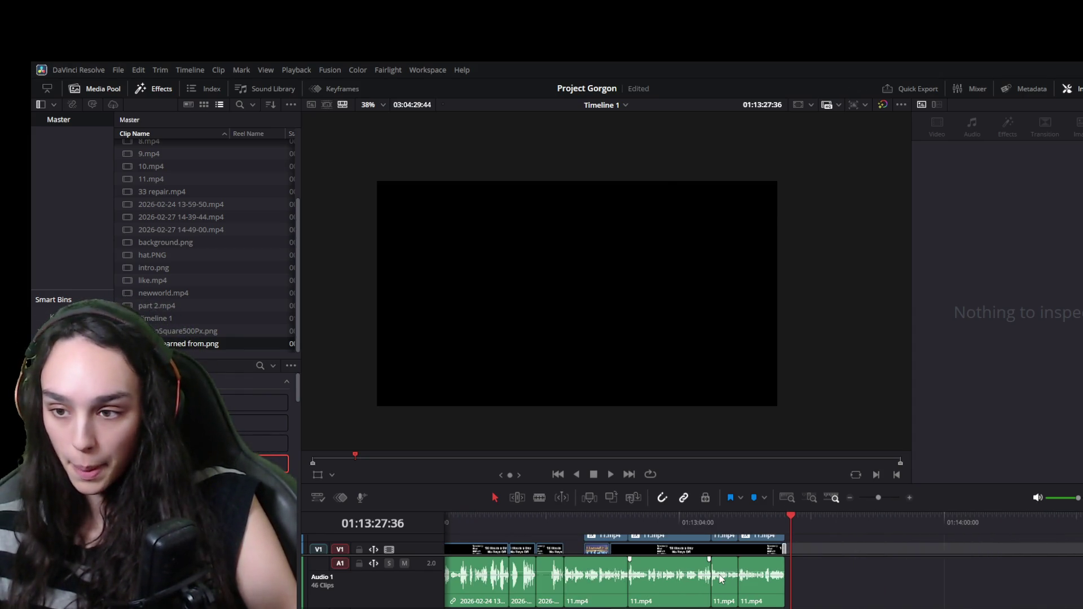
scroll(720, 576, "down", 2)
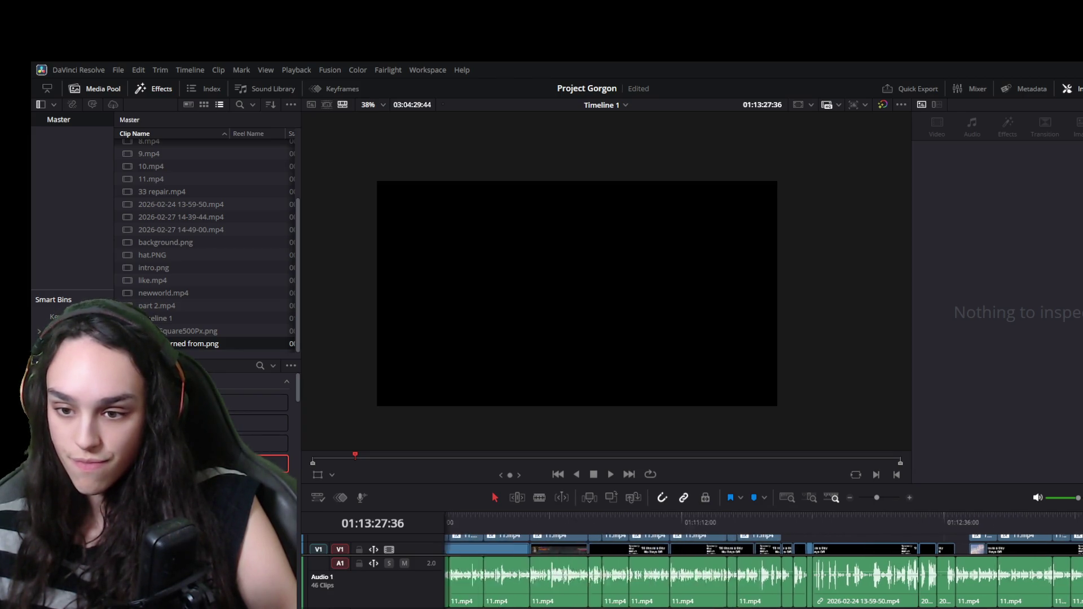
scroll(762, 564, "left", 10)
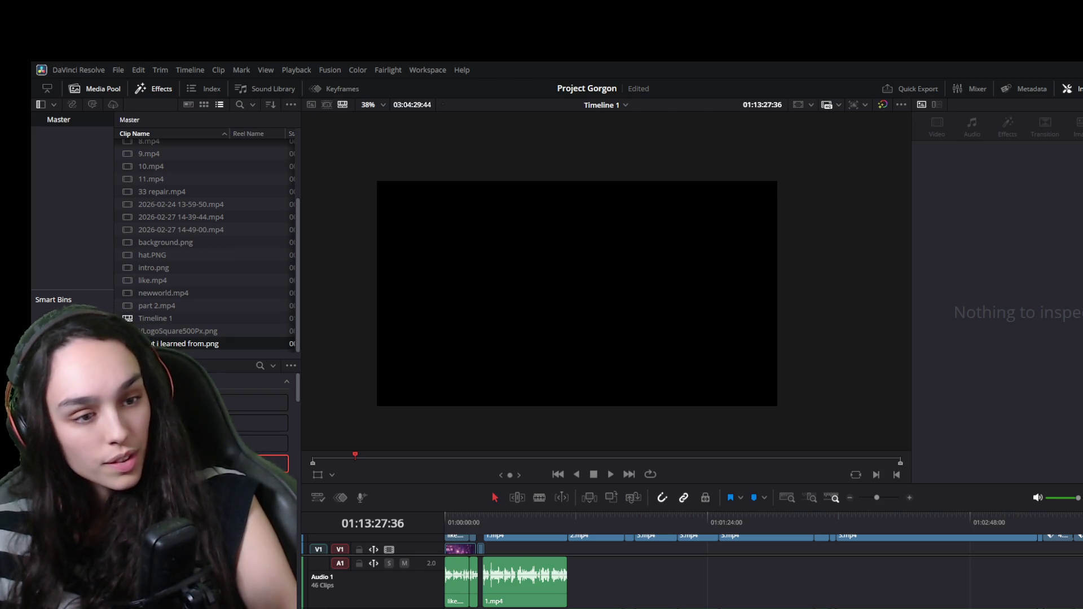
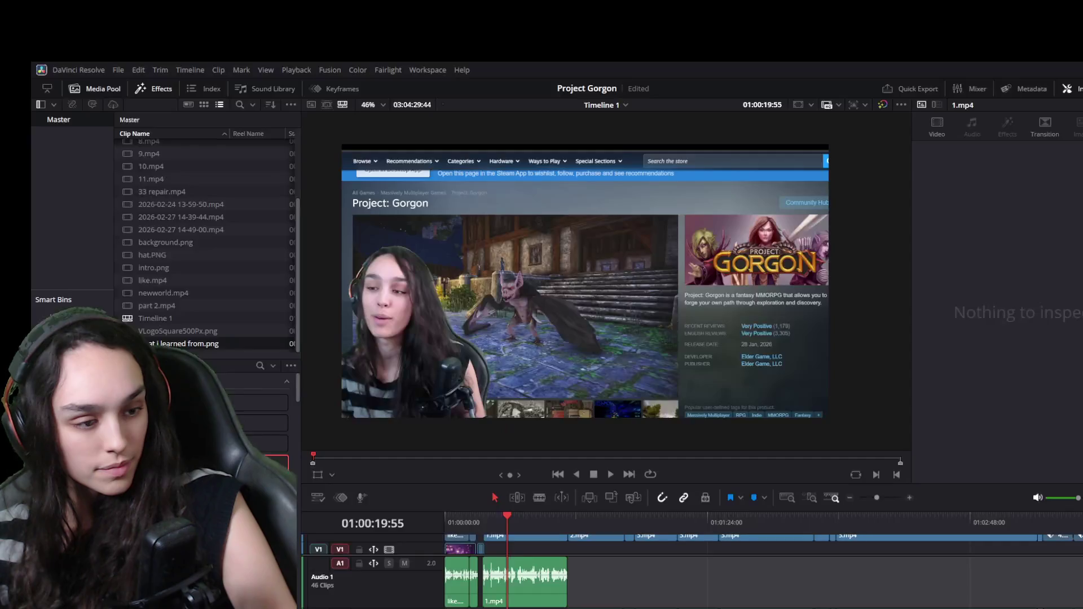
Play Timeline 1 from about 01:00:20 to 01:00:54, pausing at 01:00:32:10 along the way
key("space")
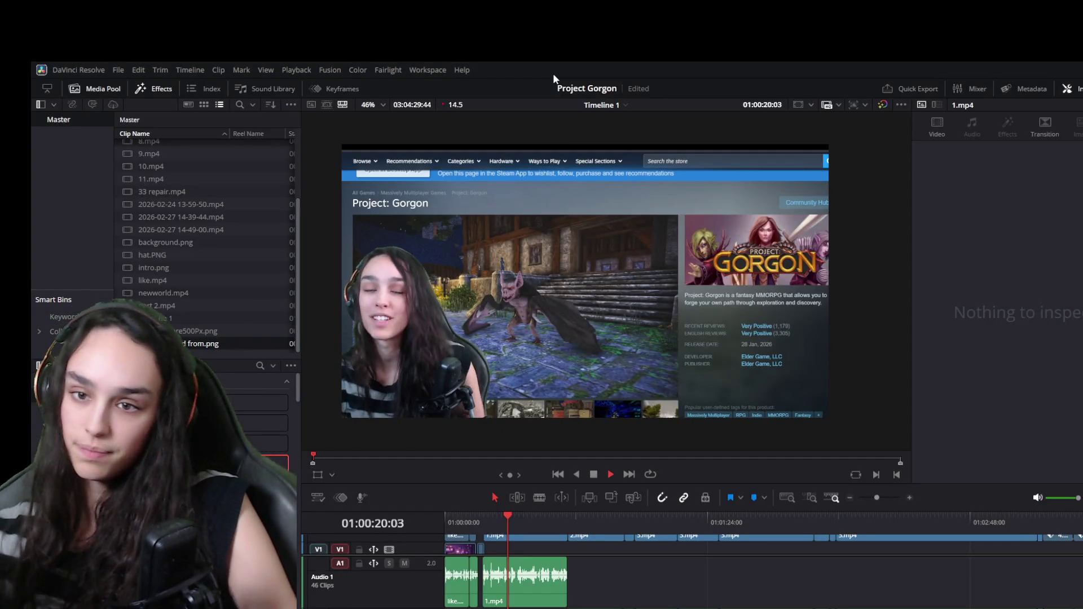
key("space")
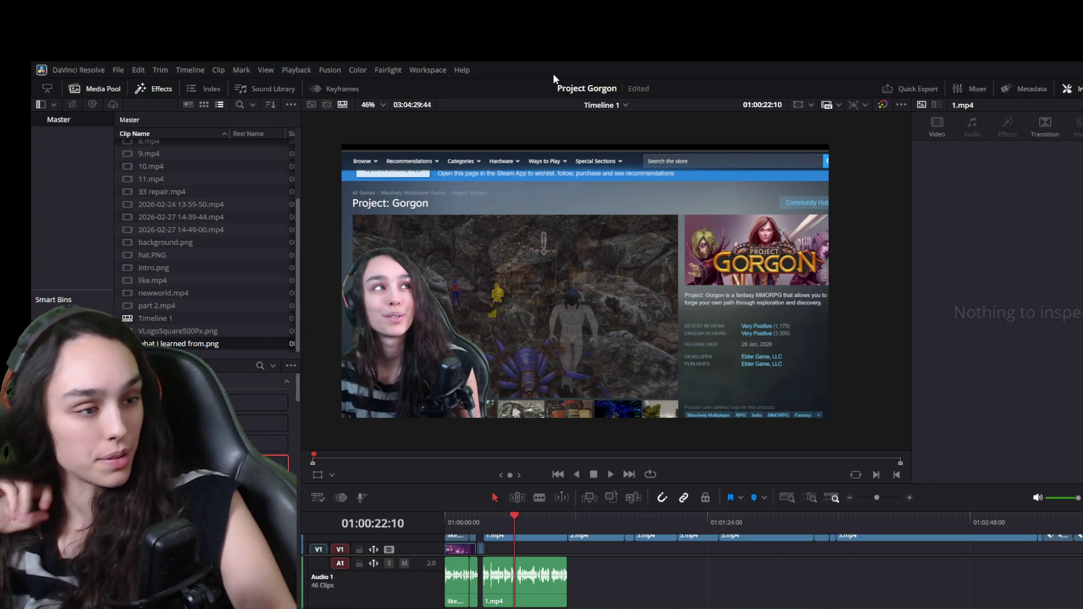
key("space")
key("space")
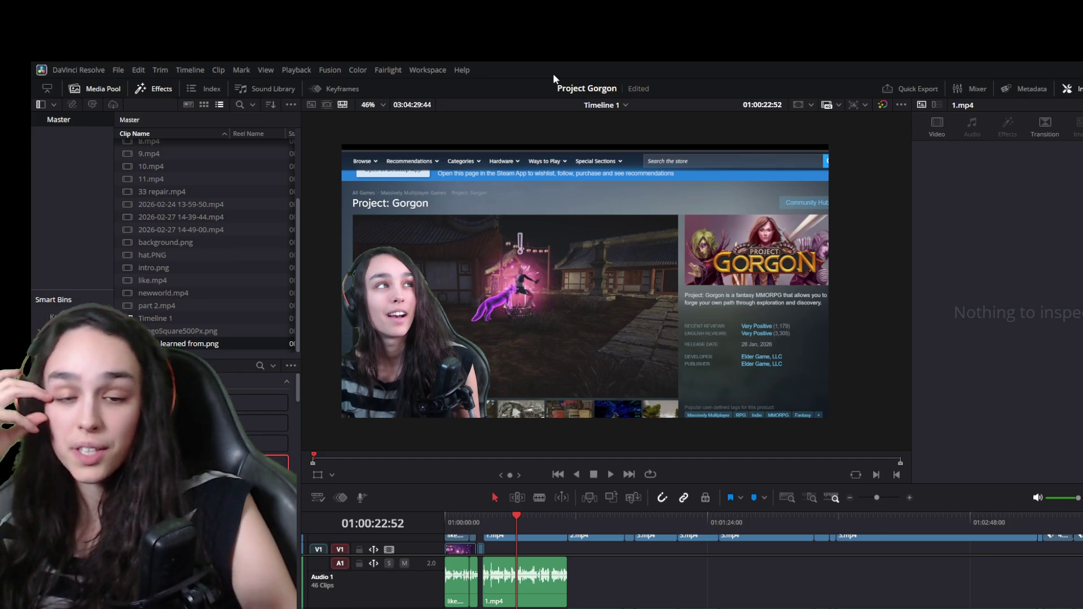
key("space")
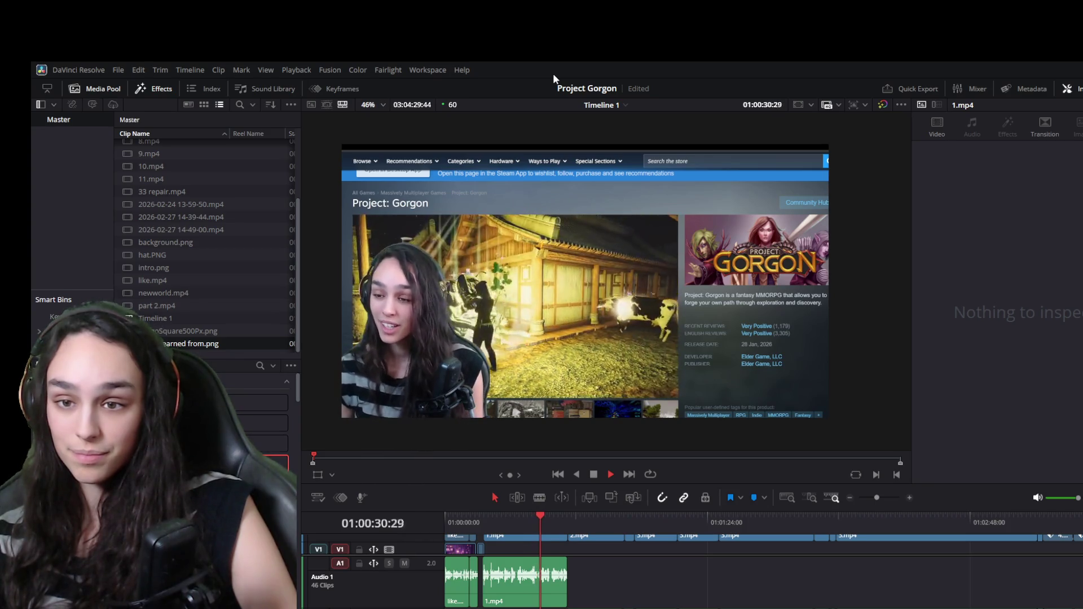
key("space")
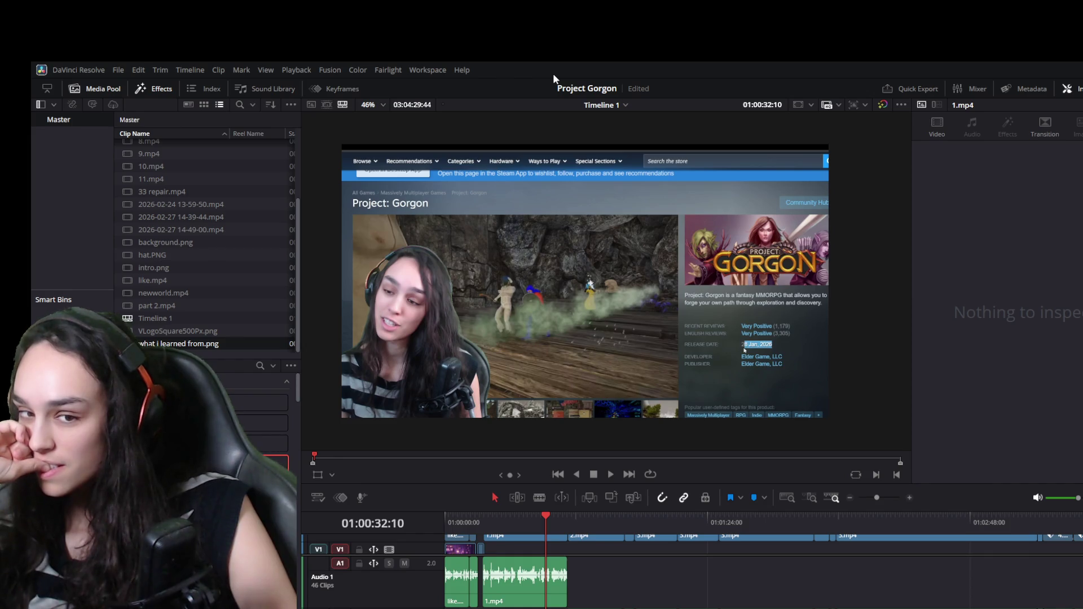
key("space")
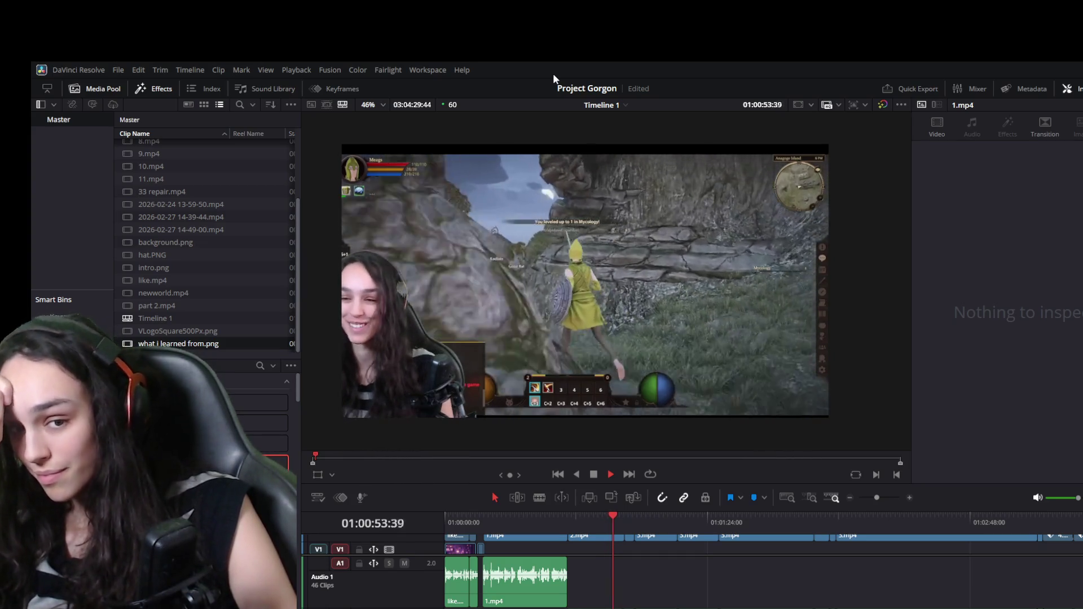
key("space")
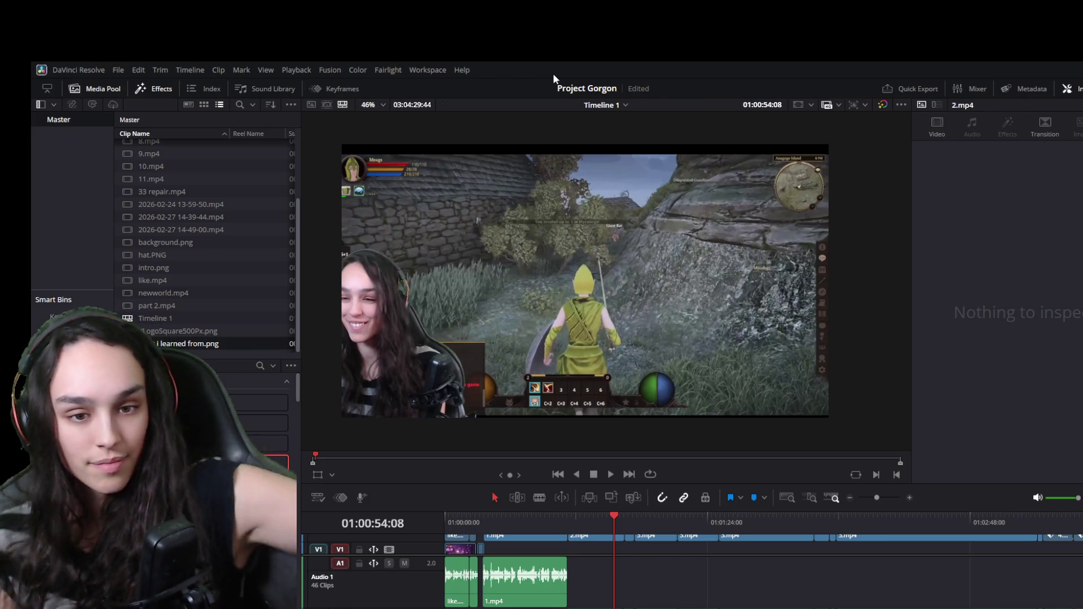
Resume playback and let Timeline 1 run to about 01:01:21 in the 2.mp4 update notes
key("space")
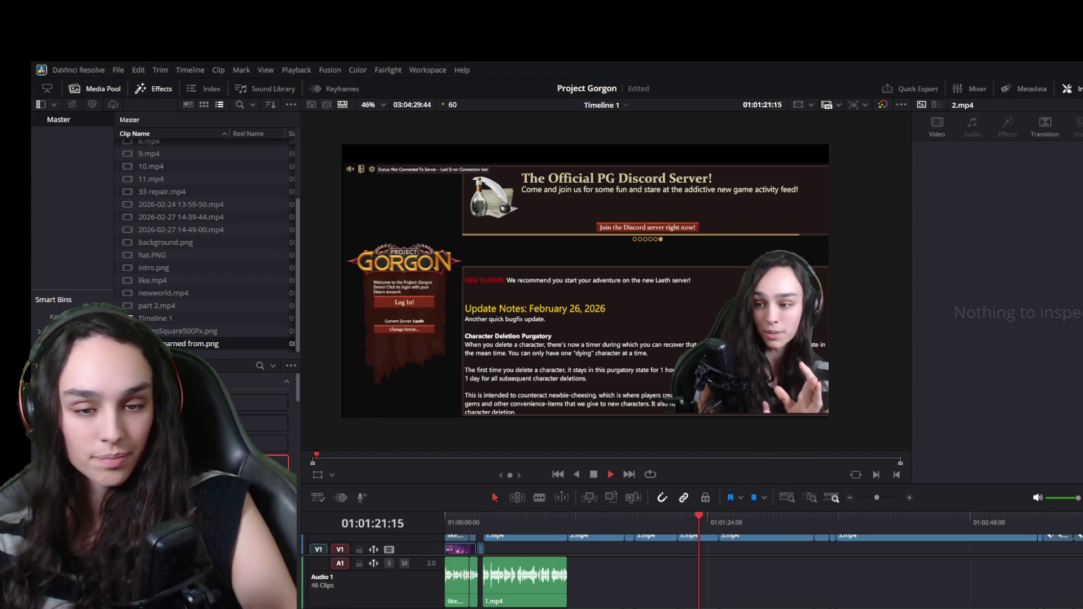
Stop at the start of 3.mp4 and play short stretches toward the Settings window
key("space")
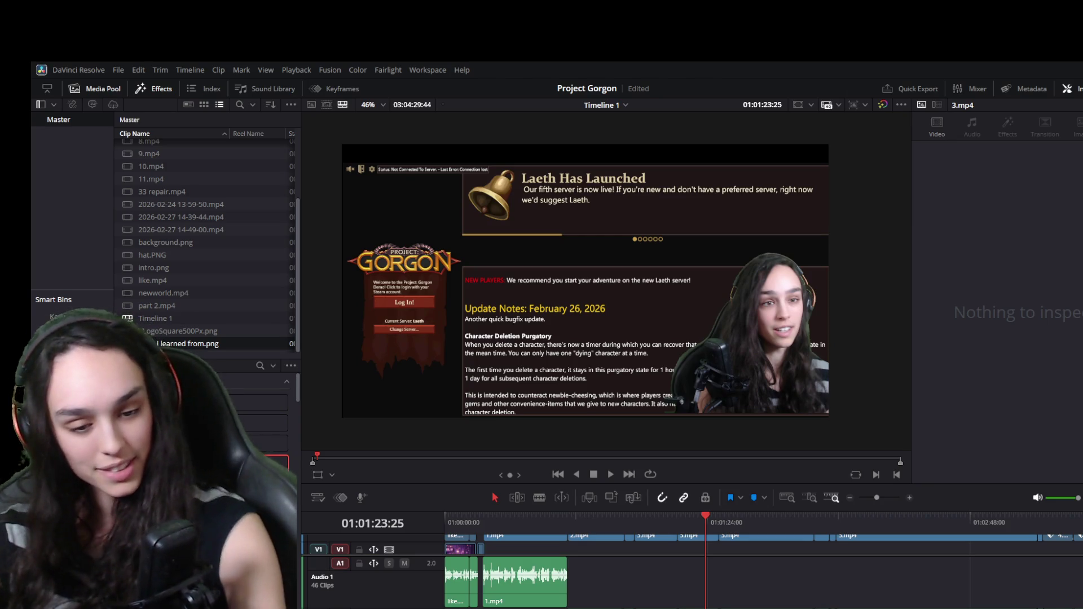
key("space")
key("space")
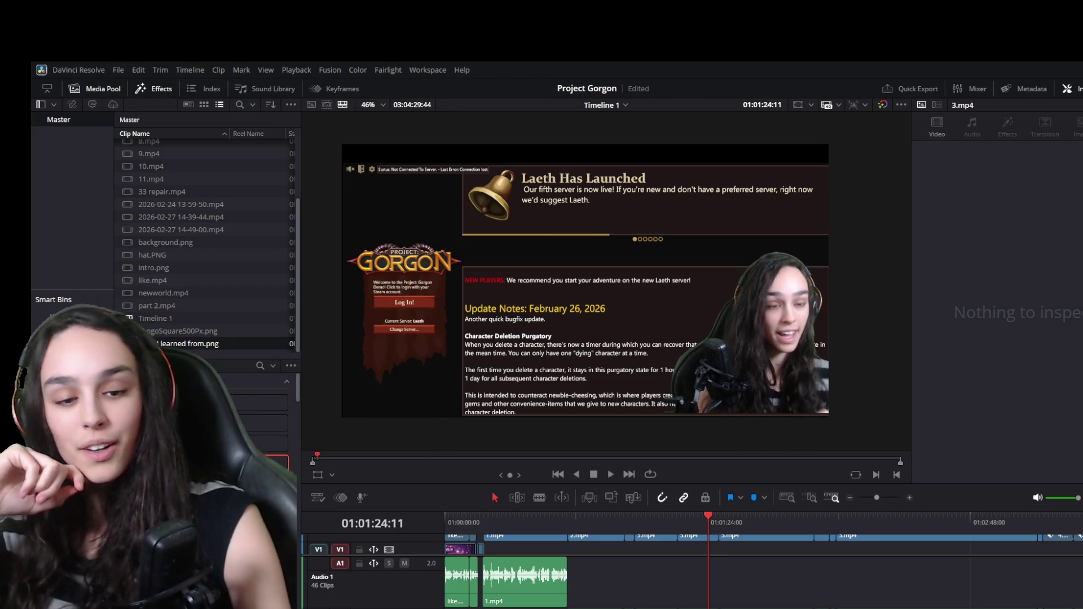
key("space")
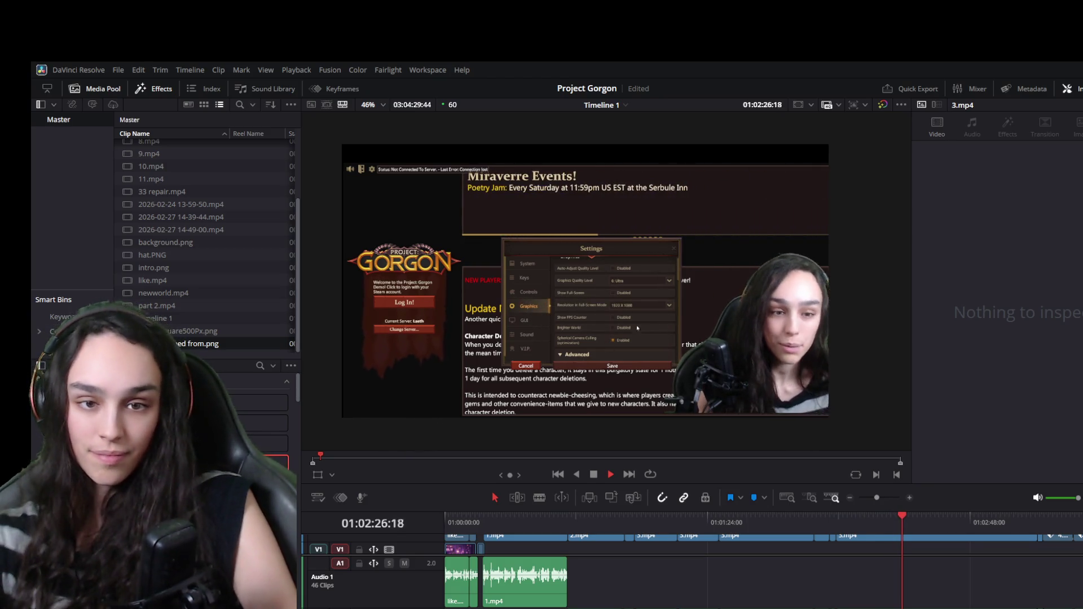
Jump to 01:02:42 and play through to 01:04:43:56 in the 4.mp4 clip
key("space")
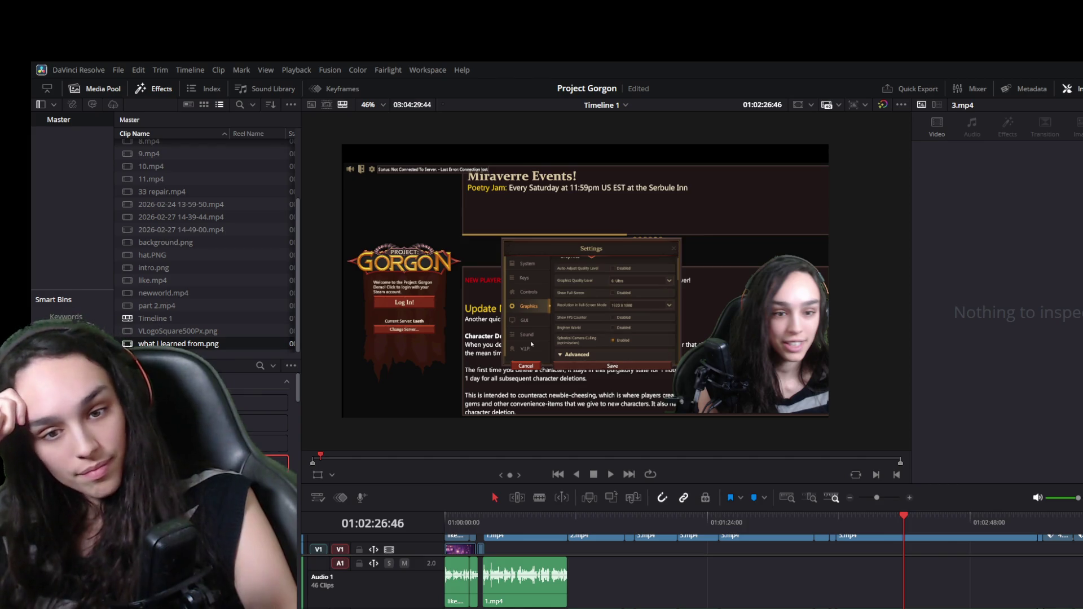
left_click(955, 516)
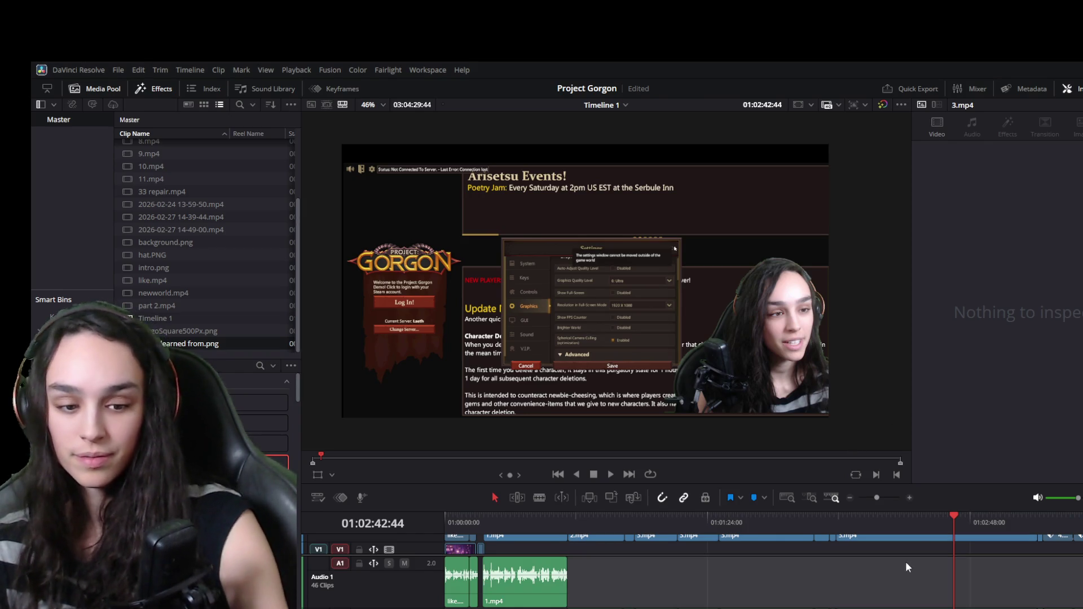
key("space")
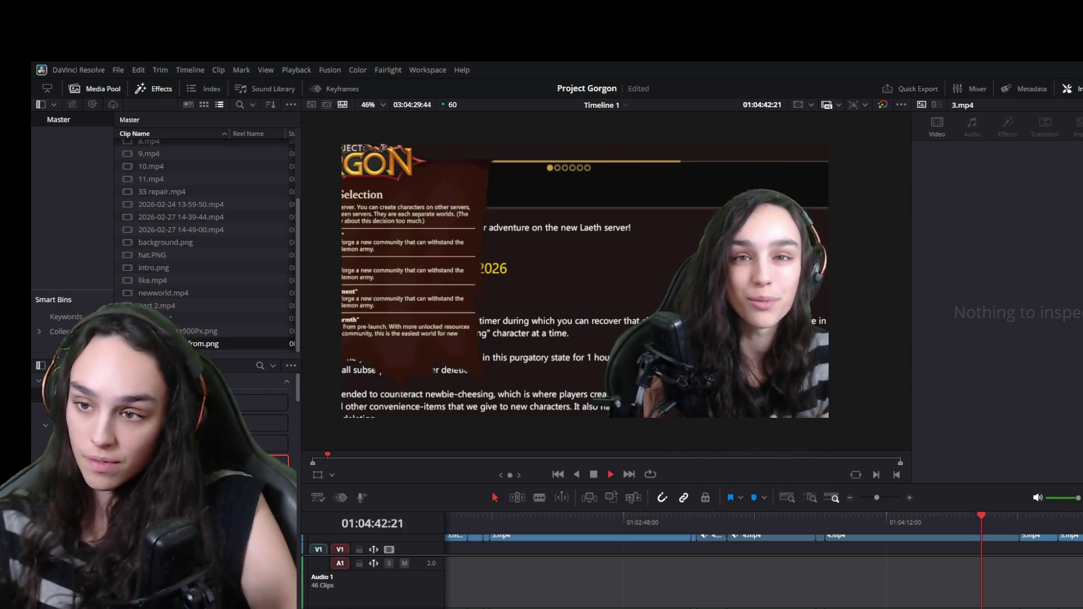
key("space")
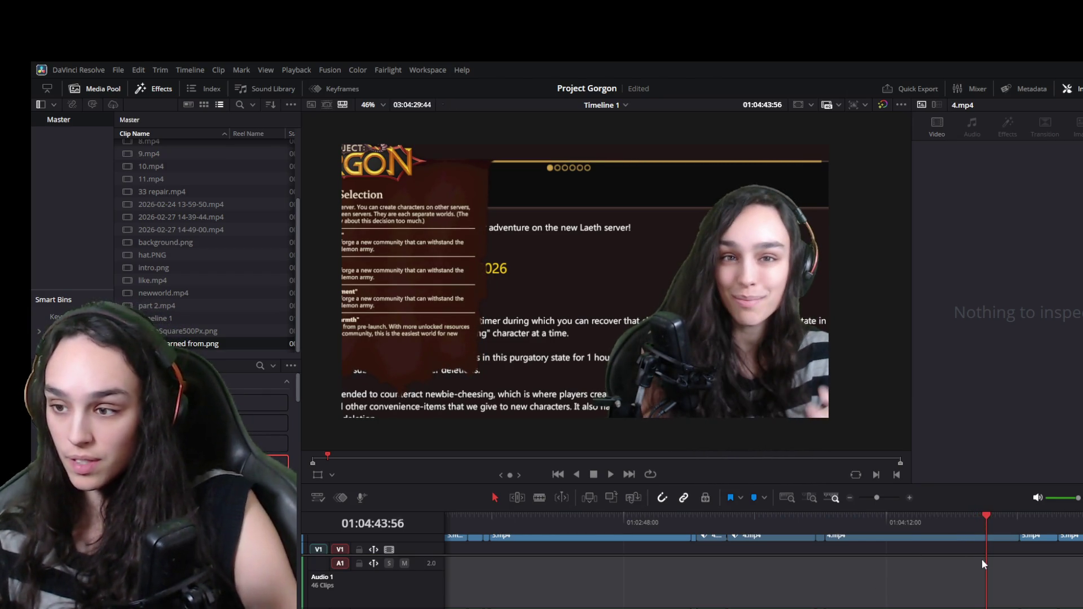
scroll(982, 565, "down", 5)
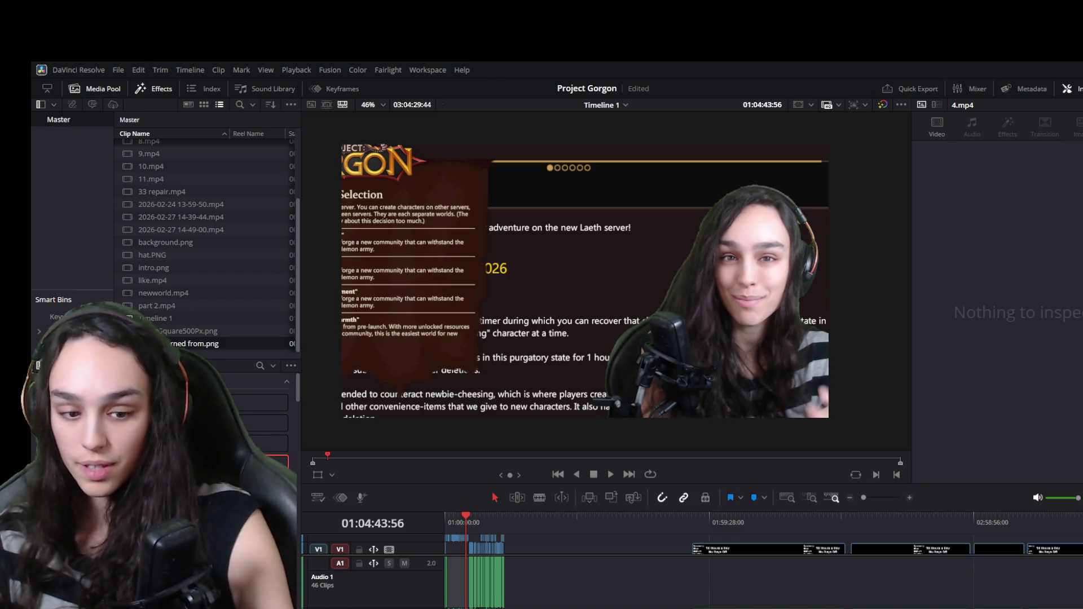
scroll(712, 584, "down", 2)
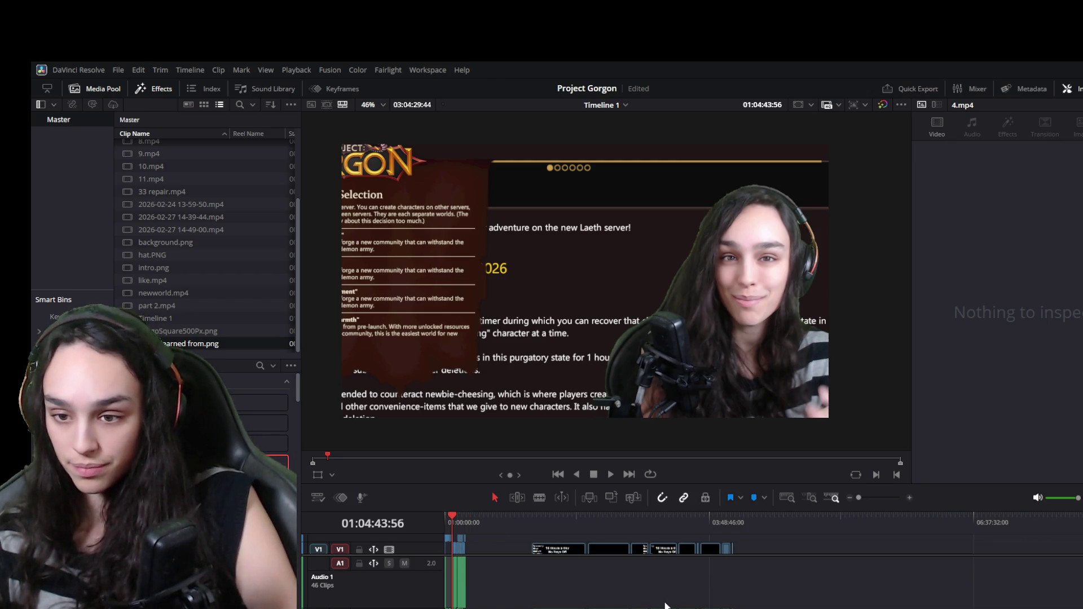
mouse_move(766, 539)
left_mouse_down()
mouse_move(657, 603)
mouse_move(540, 582)
left_mouse_up()
key("Delete")
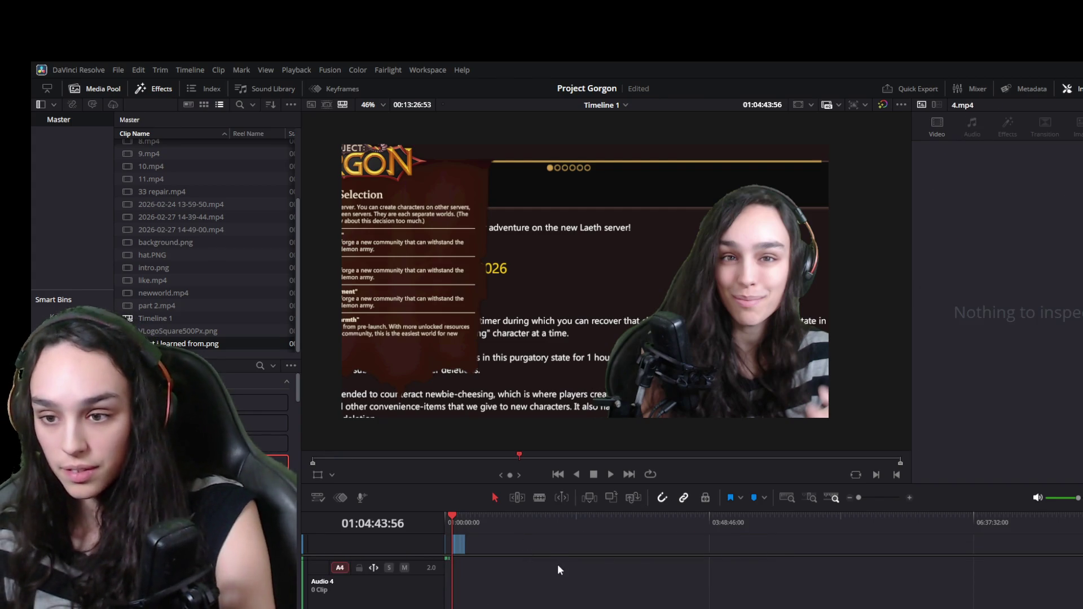
scroll(574, 577, "up", 5)
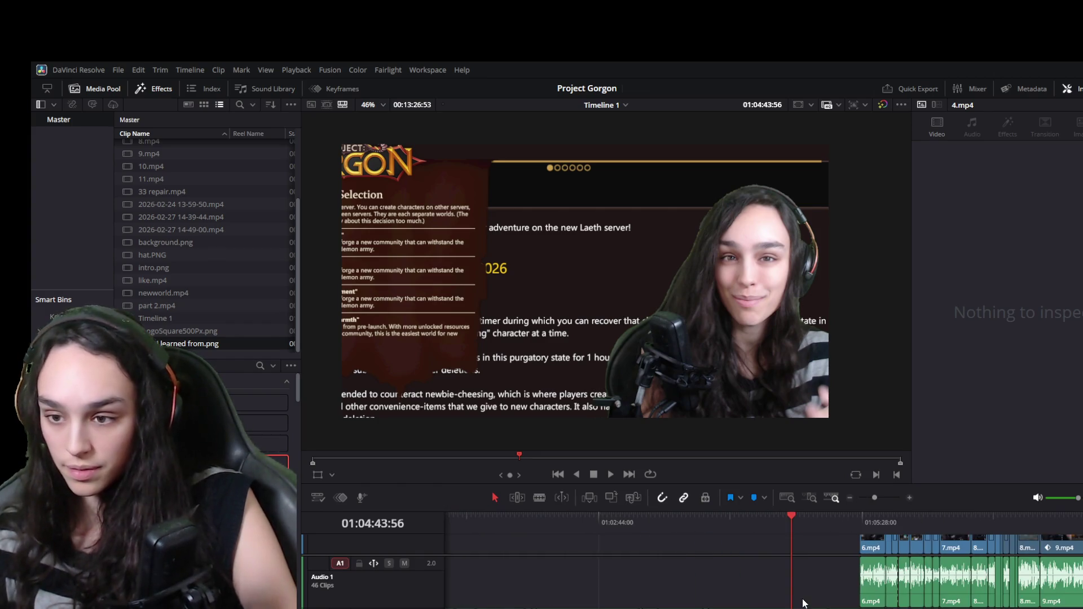
scroll(830, 595, "down", 2)
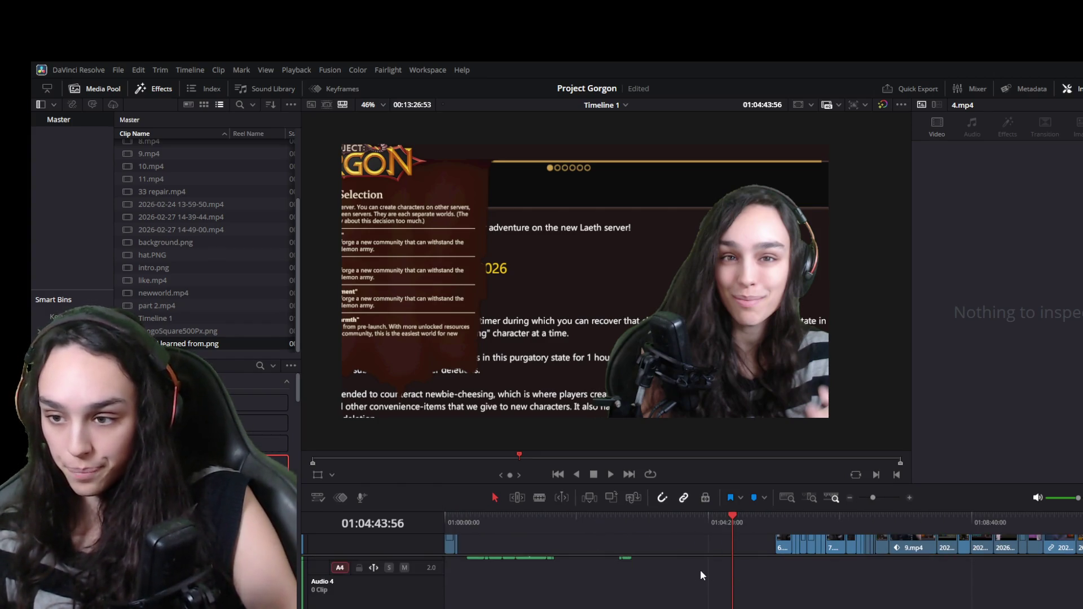
scroll(690, 538, "up", 2)
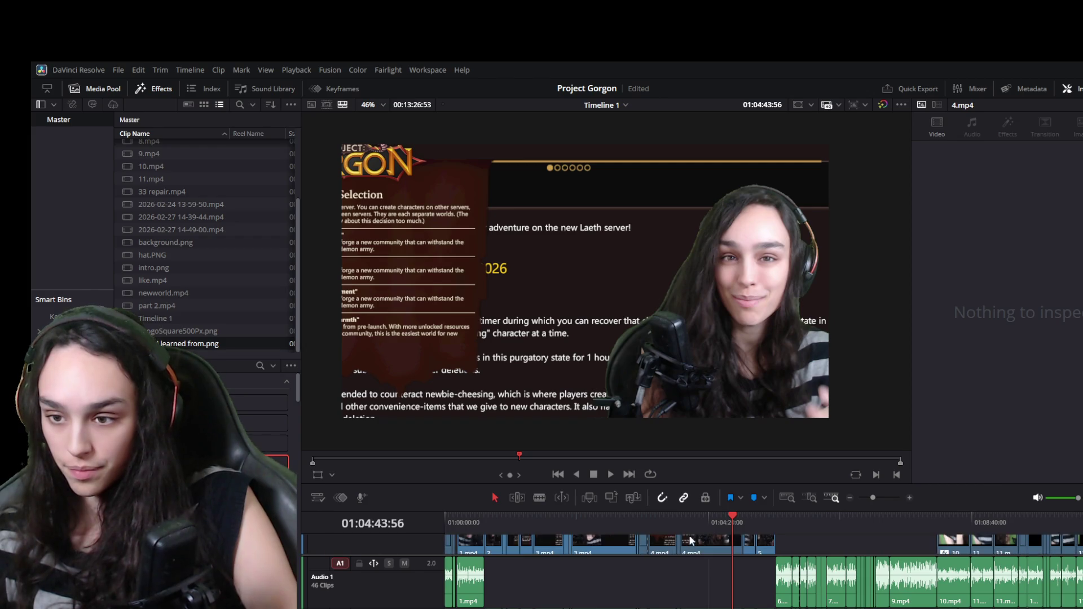
left_click_drag(695, 511, 688, 296)
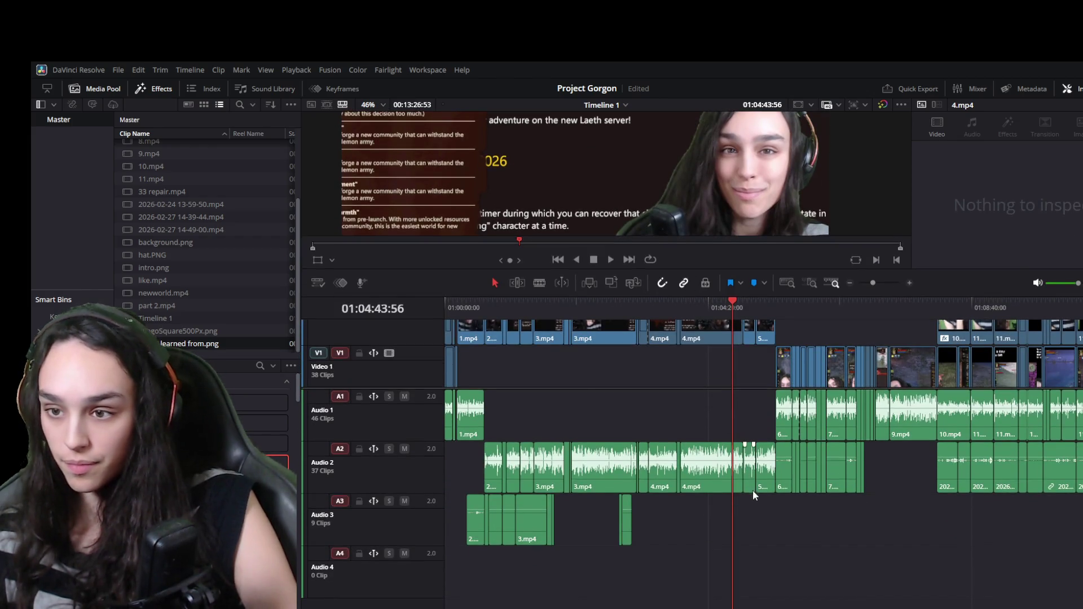
scroll(753, 497, "down", 2)
mouse_move(857, 535)
left_mouse_down()
mouse_move(735, 459)
mouse_move(599, 326)
mouse_move(597, 338)
mouse_move(582, 330)
left_mouse_up()
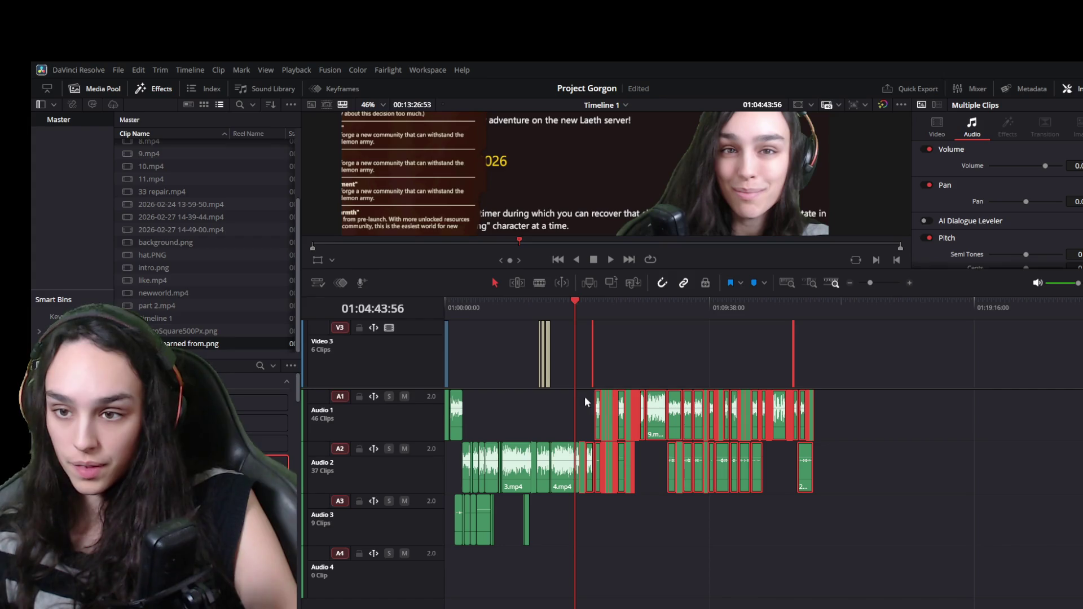
scroll(585, 396, "down", 2)
scroll(575, 360, "down", 2)
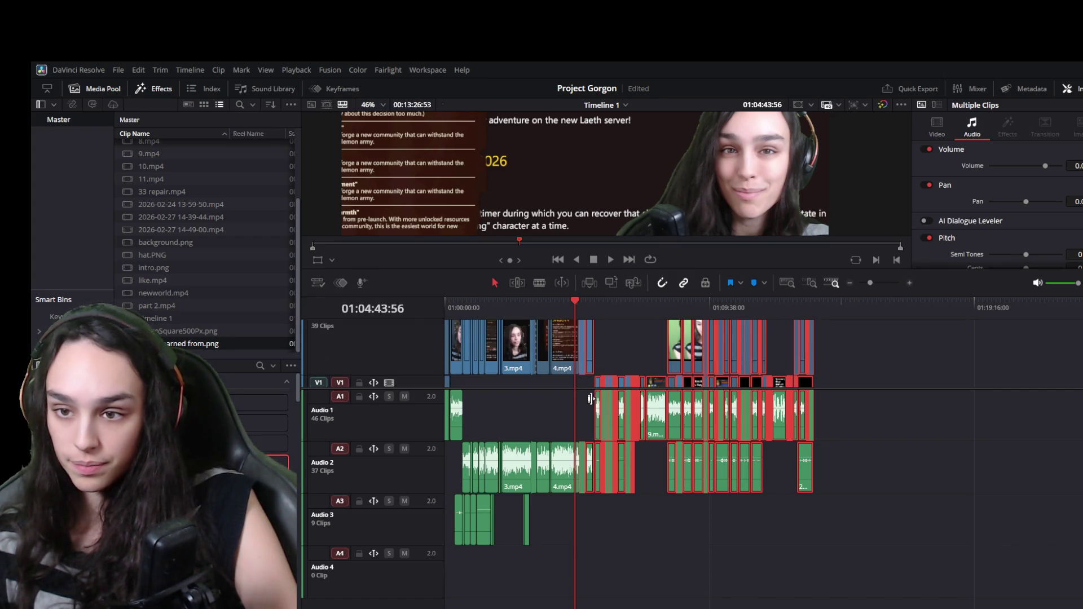
scroll(590, 366, "up", 5)
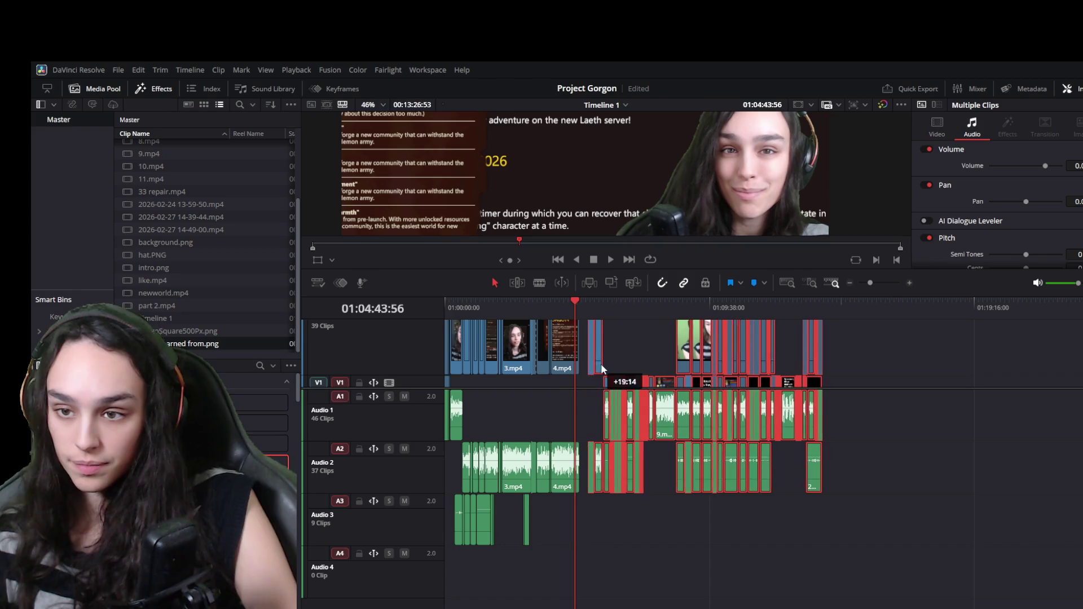
scroll(791, 427, "up", 4)
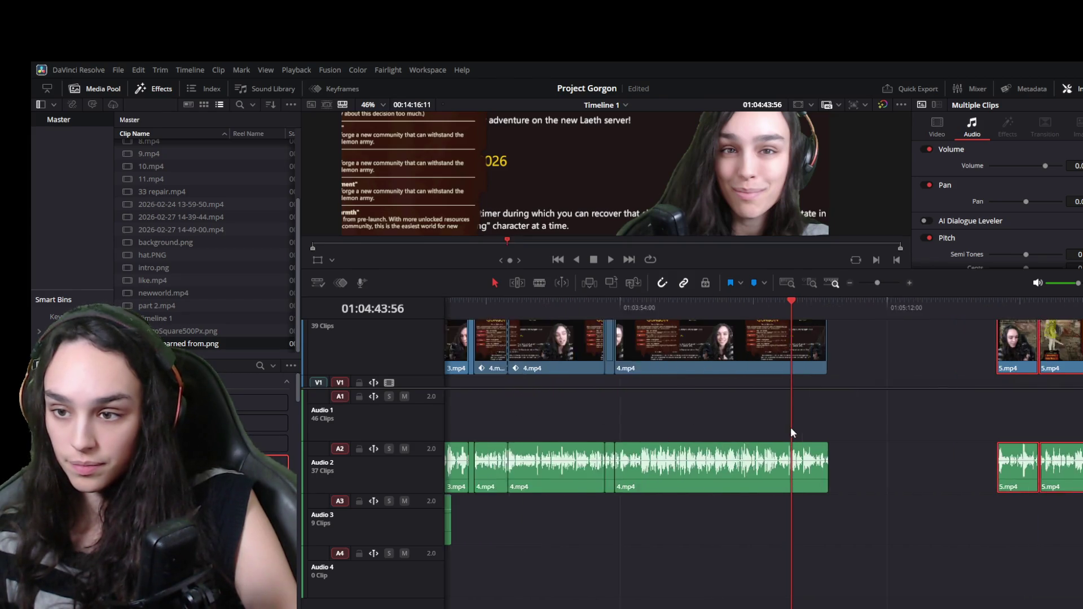
left_click(728, 309)
key("space")
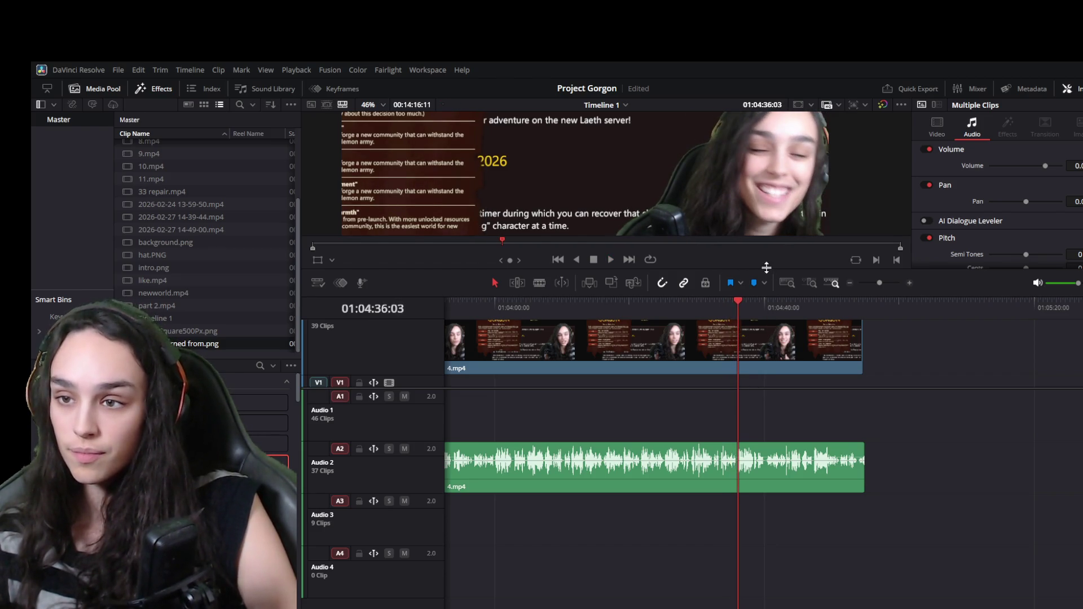
Enlarge the viewer above the timeline and briefly replay the current footage
left_click_drag(766, 271, 763, 367)
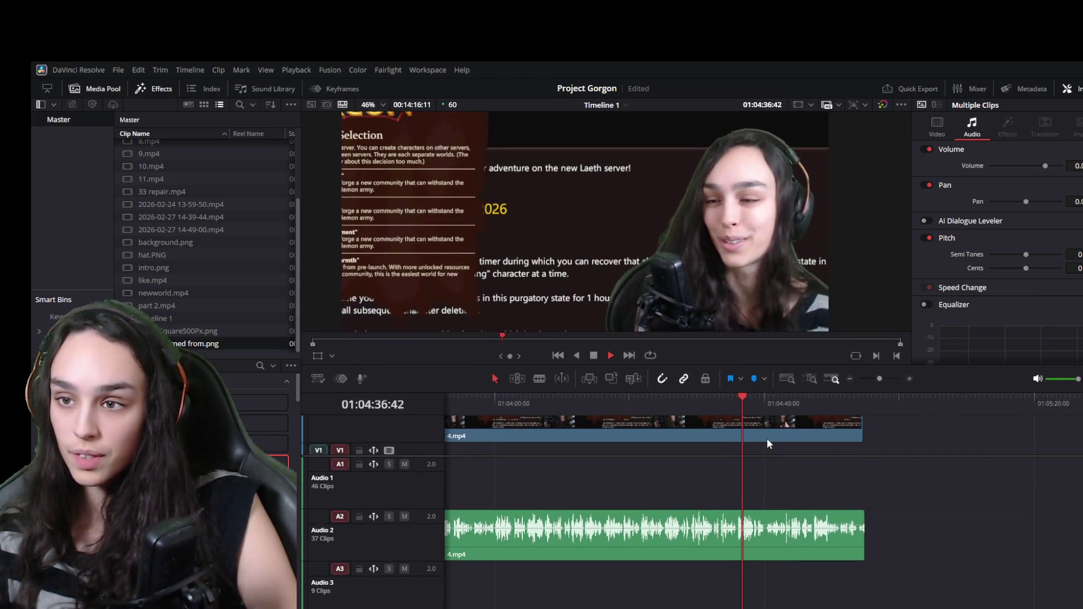
key("space")
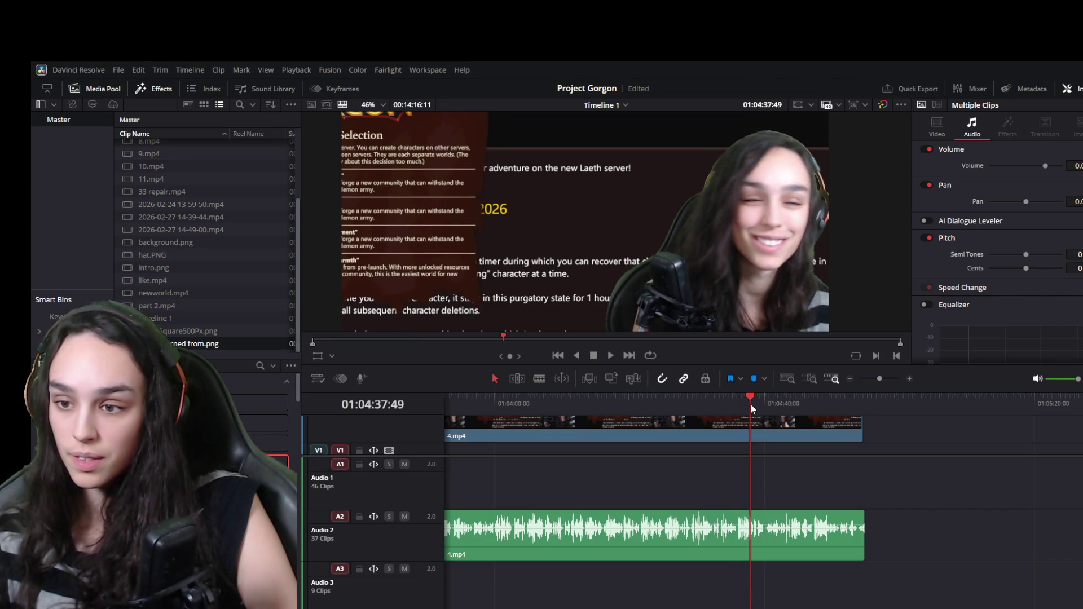
scroll(761, 548, "up", 3)
scroll(838, 535, "up", 3)
key("space")
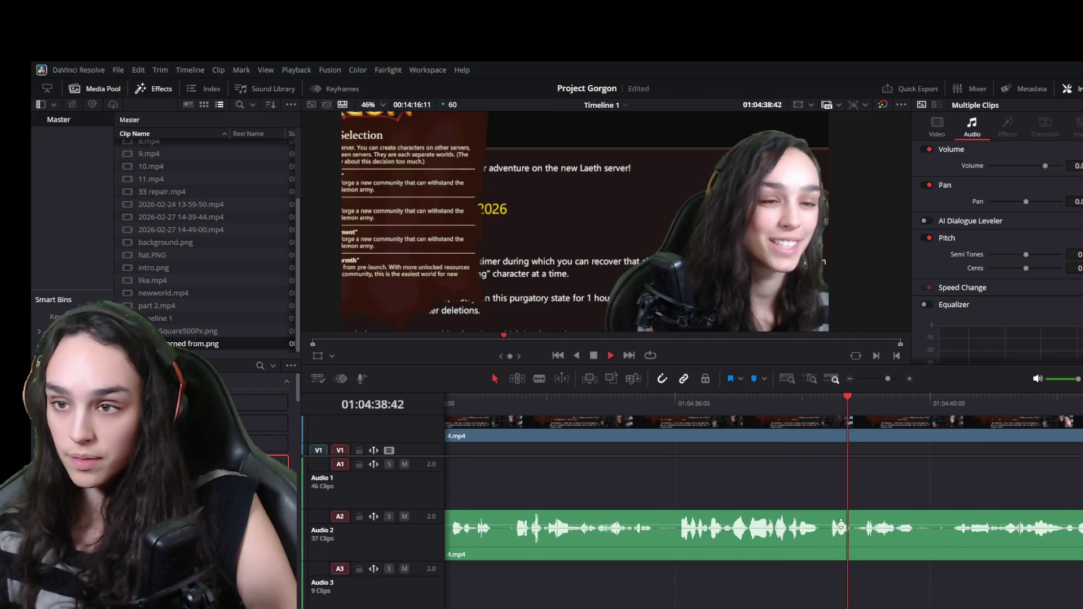
key("space")
Shift the 4.mp4 clip and its Audio 2 track later, leaving a gap before it
left_click(748, 438)
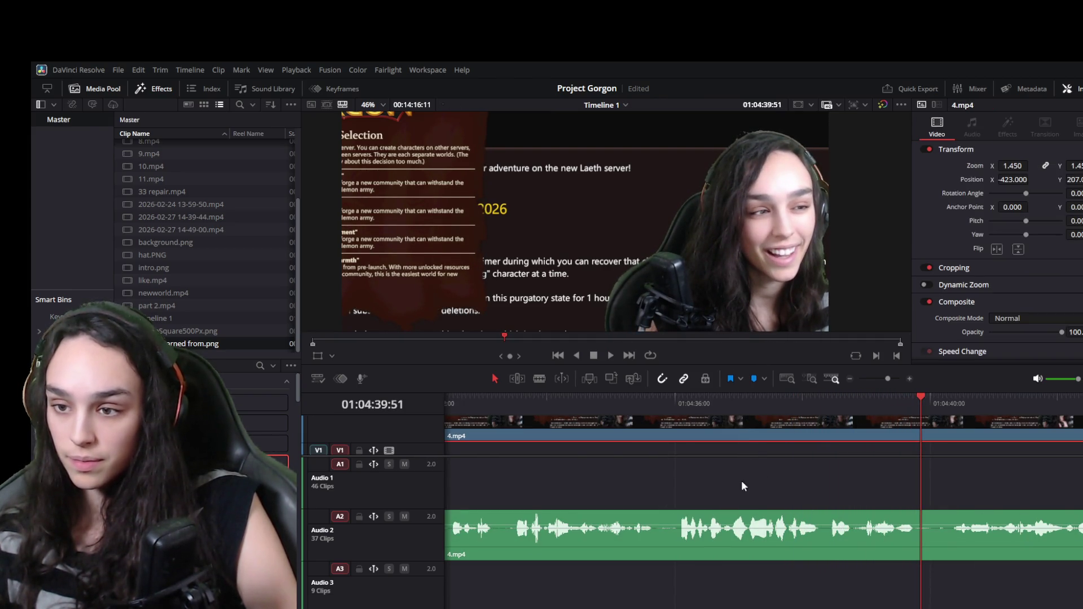
left_click(734, 529)
scroll(728, 532, "down", 4)
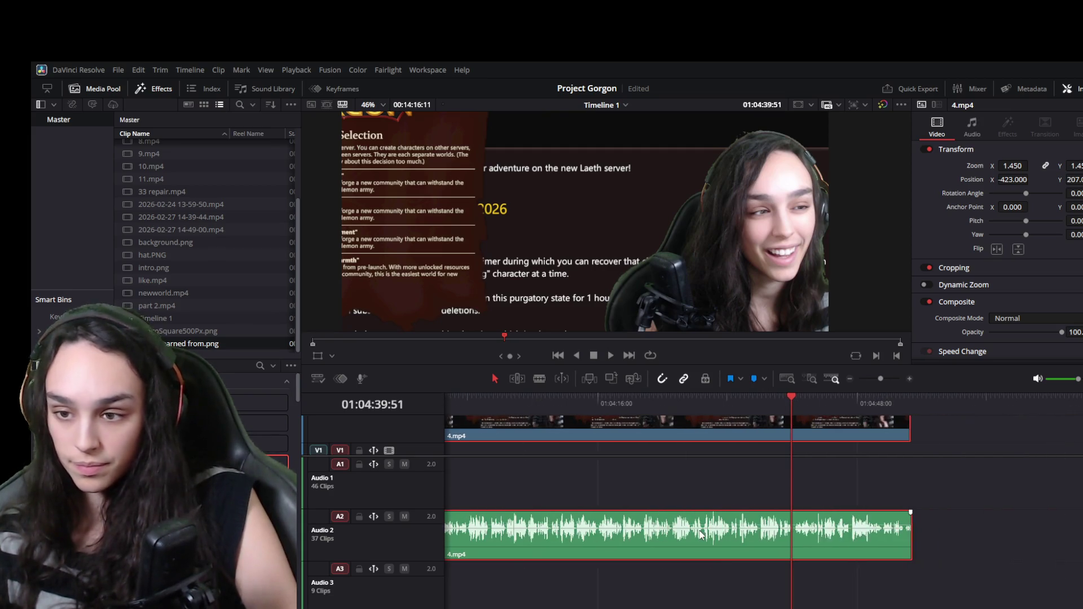
scroll(702, 534, "down", 2)
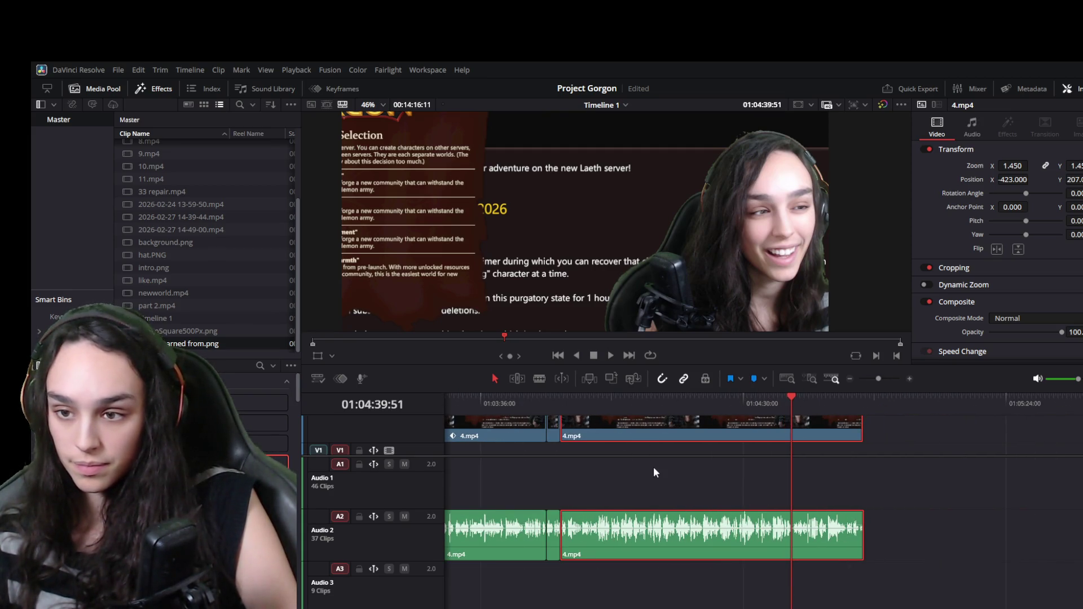
scroll(627, 443, "up", 2)
scroll(630, 432, "down", 2)
left_click_drag(630, 444, 687, 447)
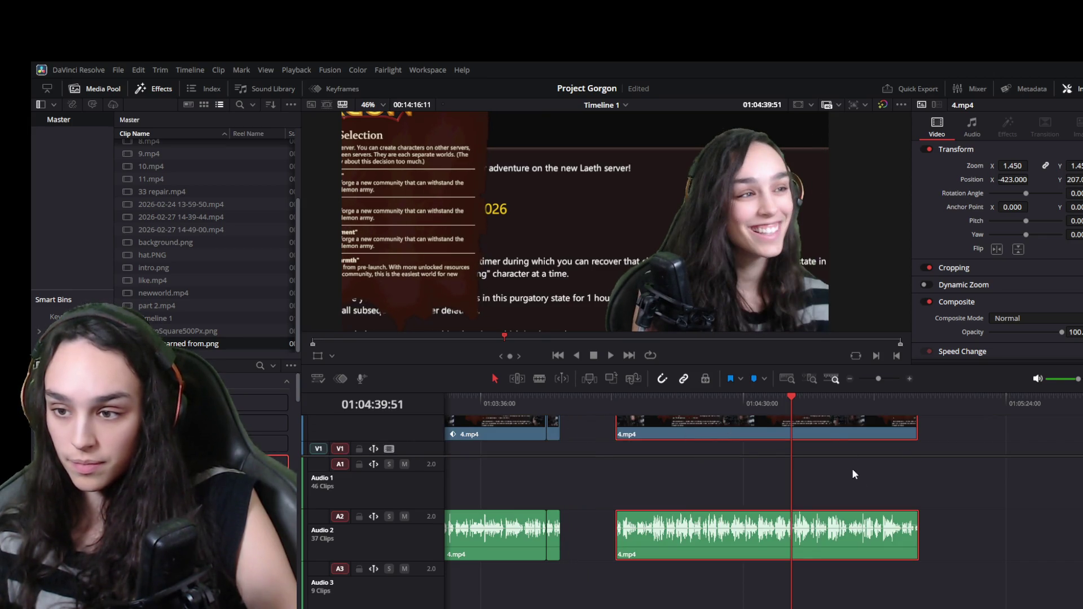
Trim the end of the 4.mp4 audio on Audio 2 to match its video
left_click_drag(876, 417, 909, 417)
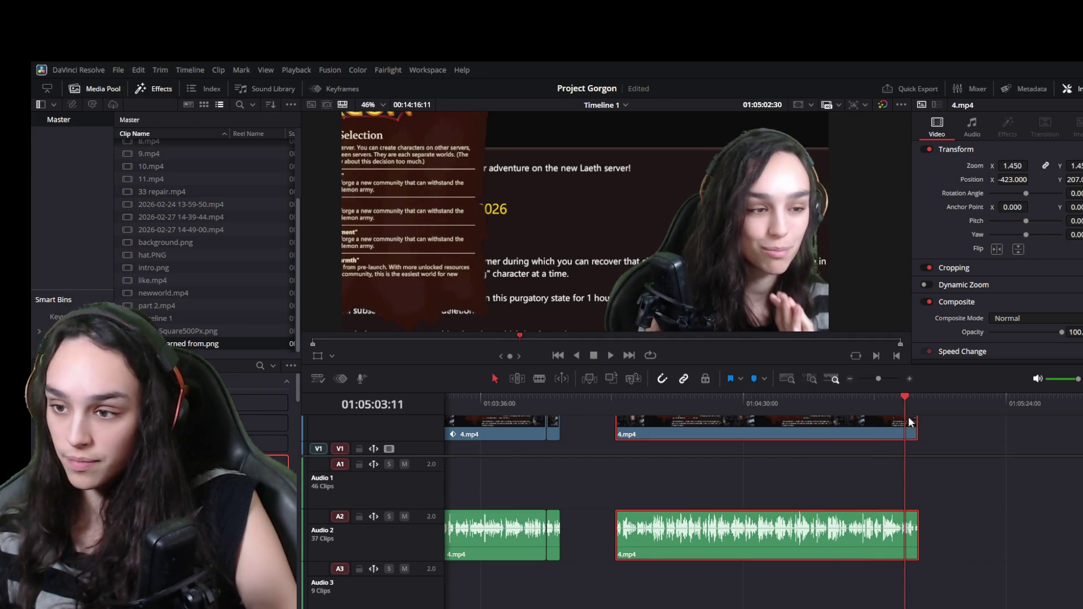
key("ctrl+equal")
key("space")
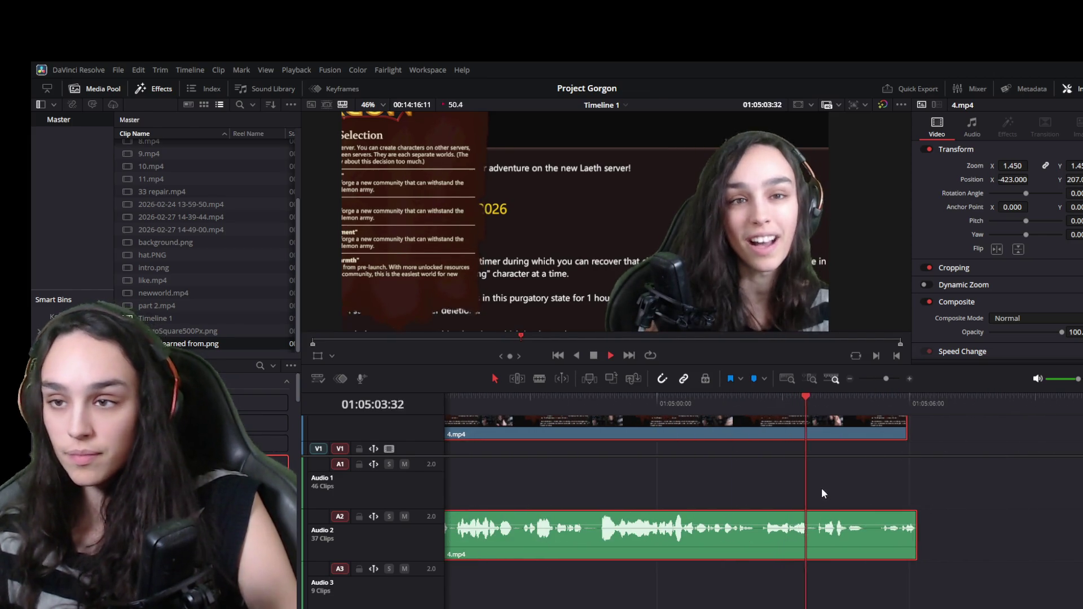
key("space")
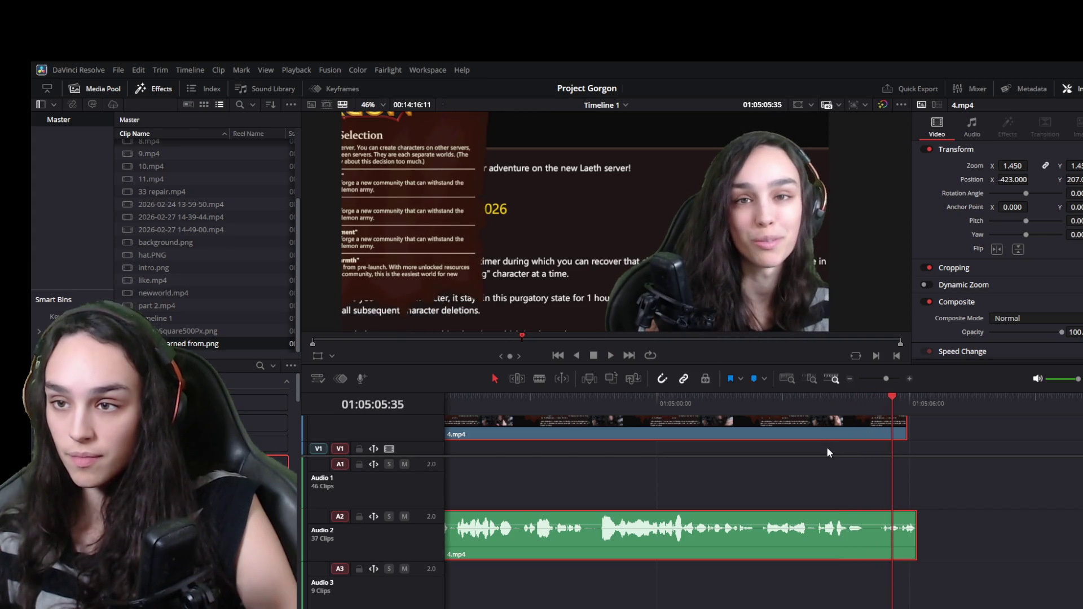
mouse_move(878, 409)
left_mouse_down()
mouse_move(863, 402)
mouse_move(898, 399)
mouse_move(867, 403)
left_mouse_up()
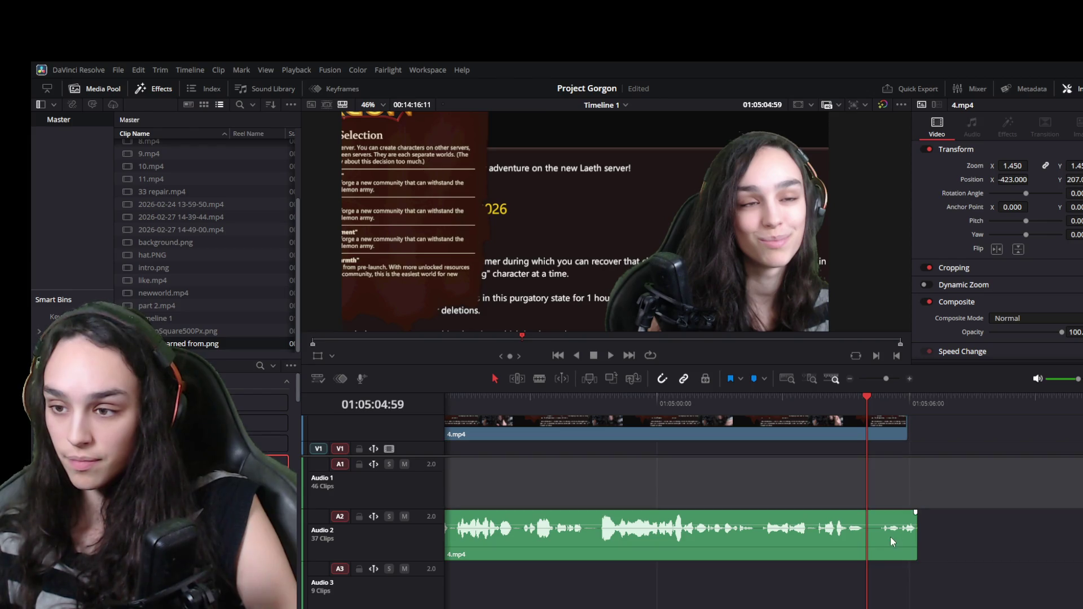
left_click_drag(890, 537, 883, 535)
key("space")
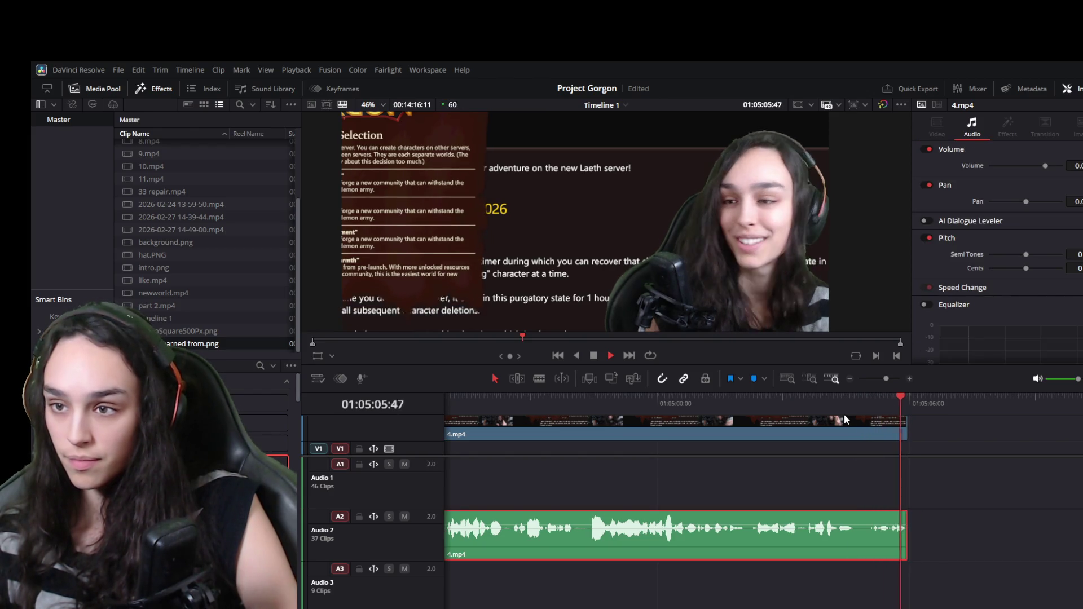
Review the trimmed ending from 01:05:00:50, then park the playhead at the moved clip's start
left_click_drag(852, 399, 864, 400)
key("space")
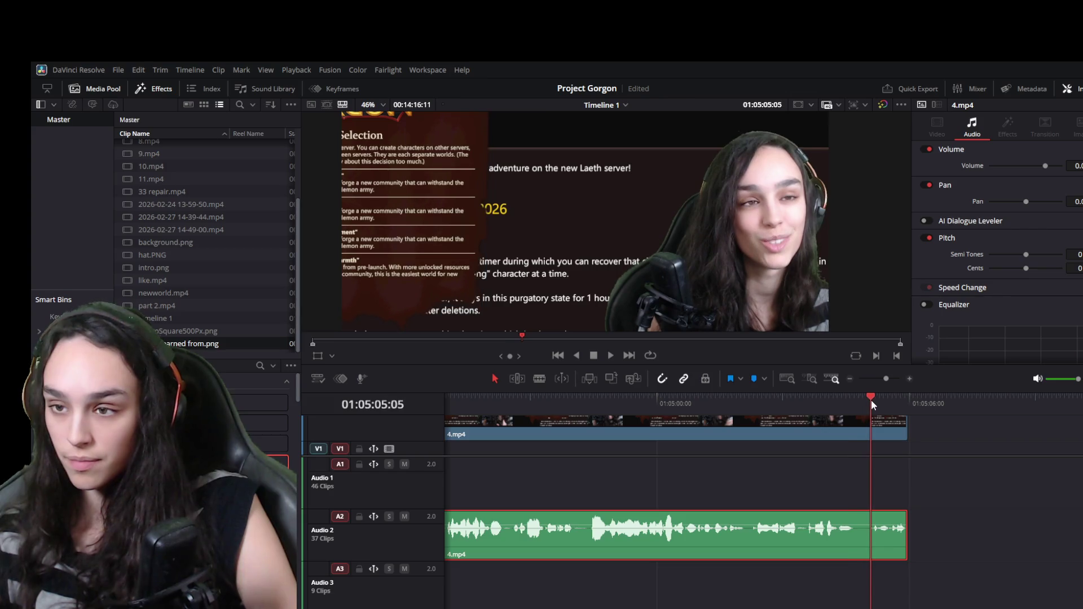
left_click(856, 401)
left_click(691, 404)
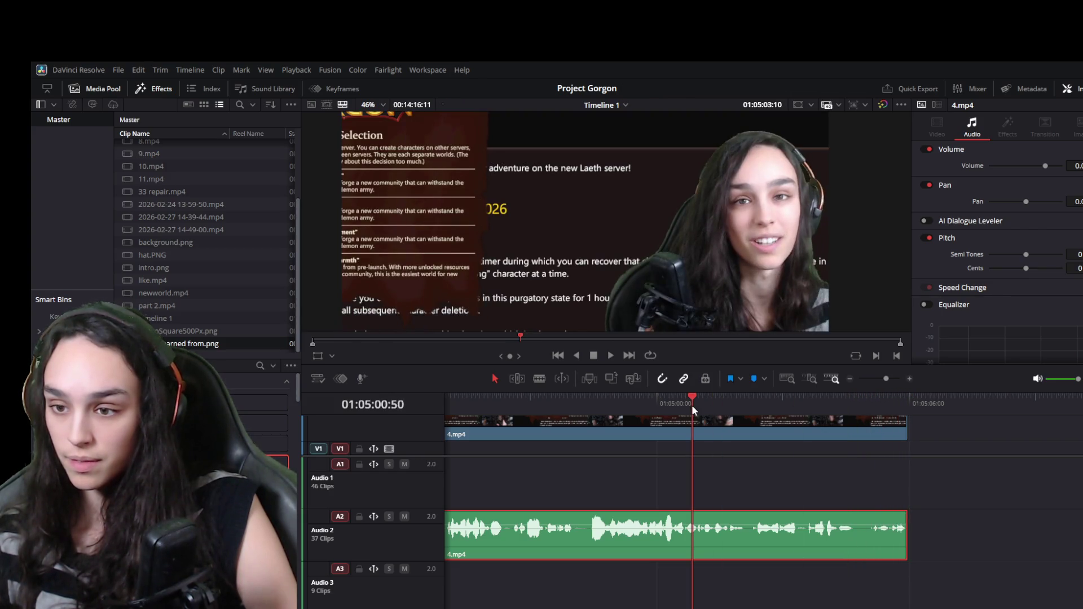
key("space")
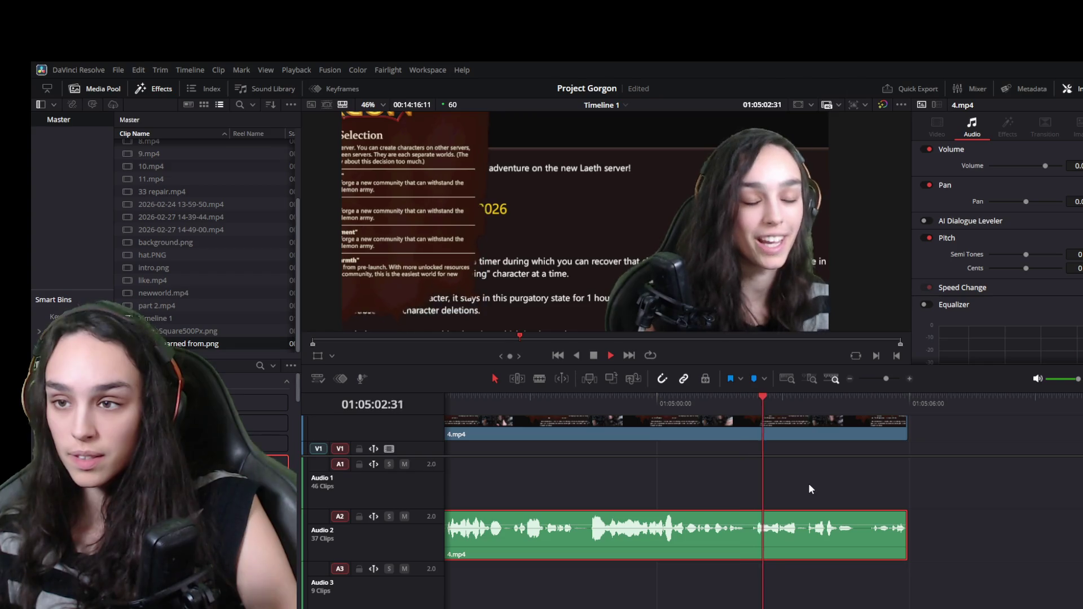
key("space")
scroll(769, 508, "down", 4)
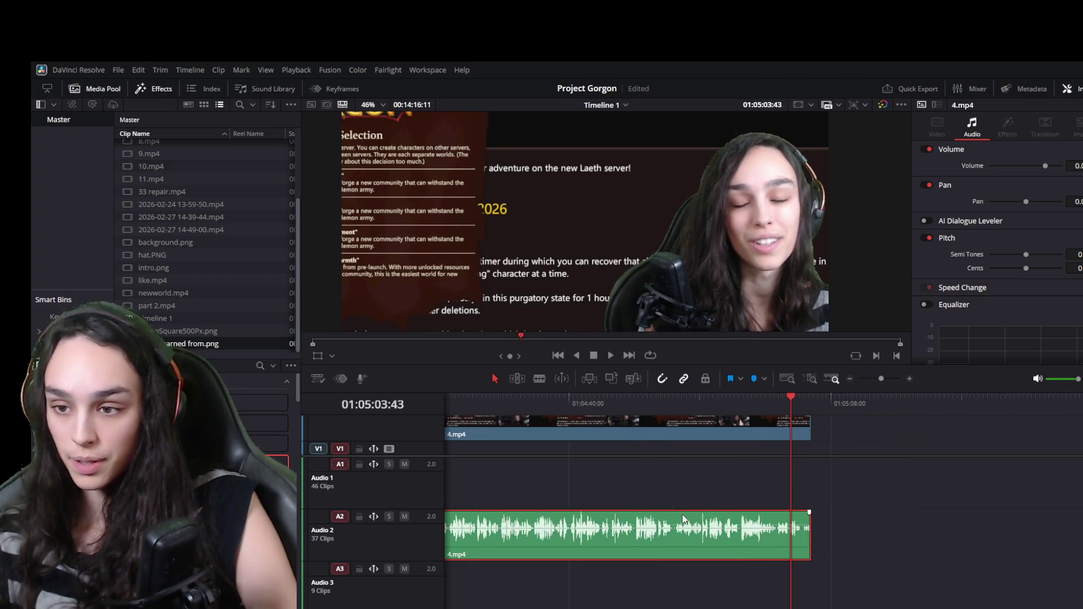
scroll(672, 509, "left", 6)
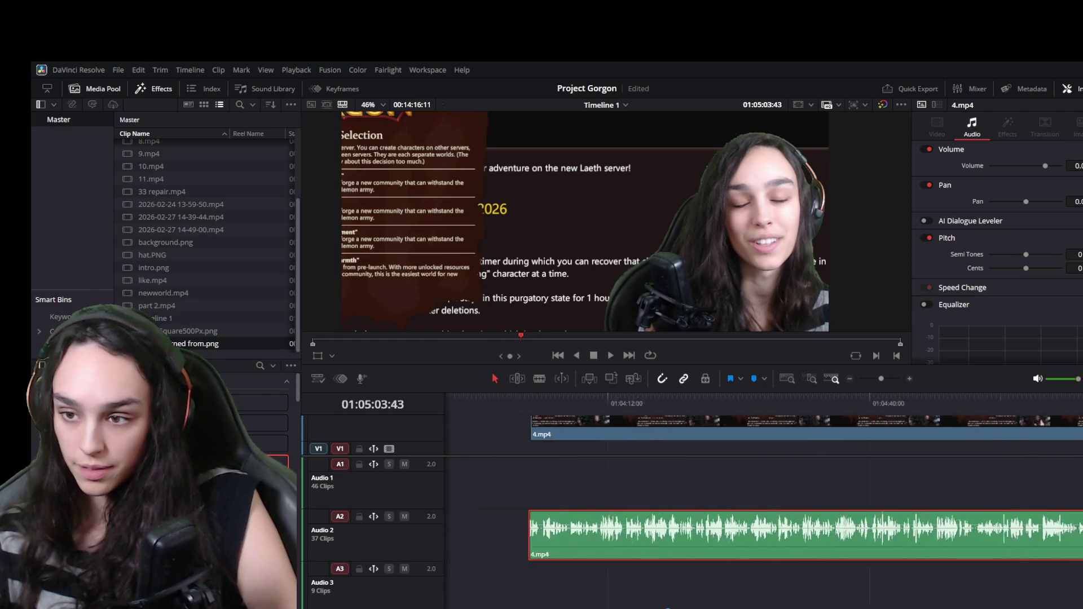
left_click(682, 404)
scroll(685, 454, "up", 2)
scroll(836, 464, "up", 3)
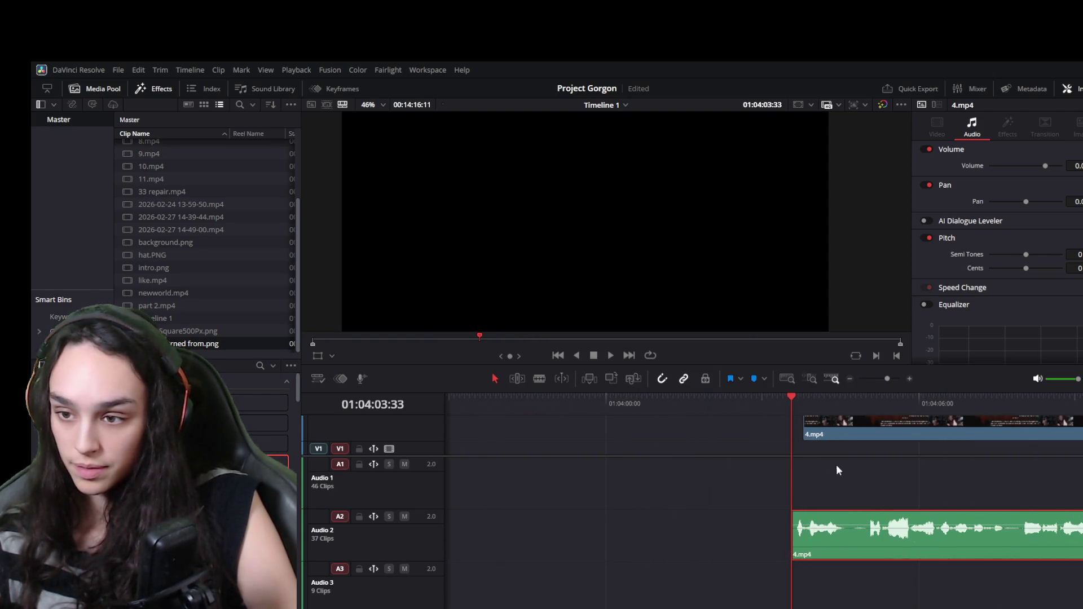
left_click(793, 449)
scroll(704, 516, "down", 4)
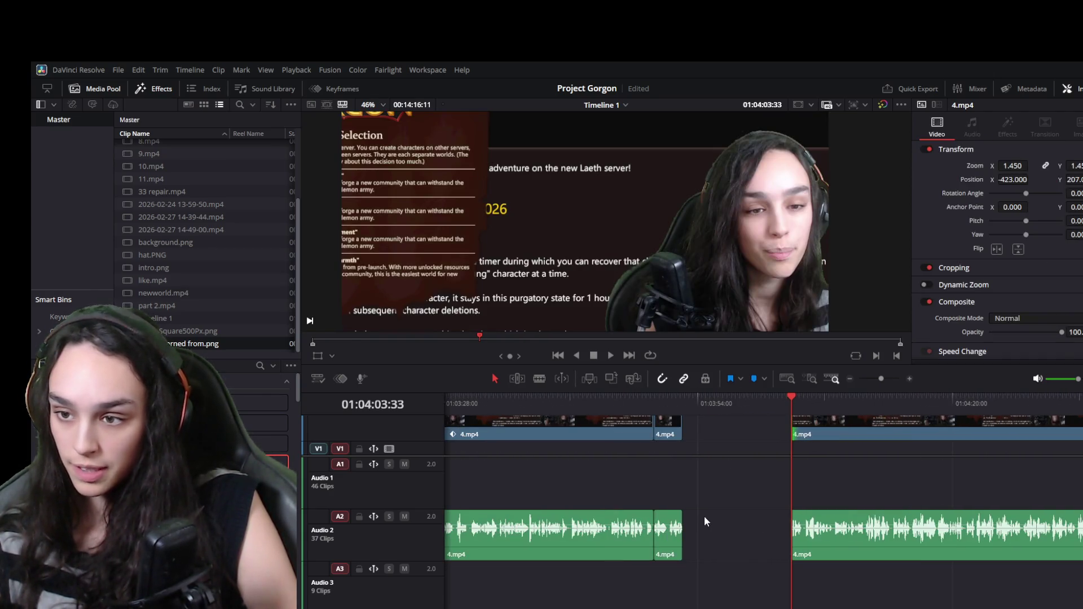
left_click(713, 435)
key("Delete")
key("space")
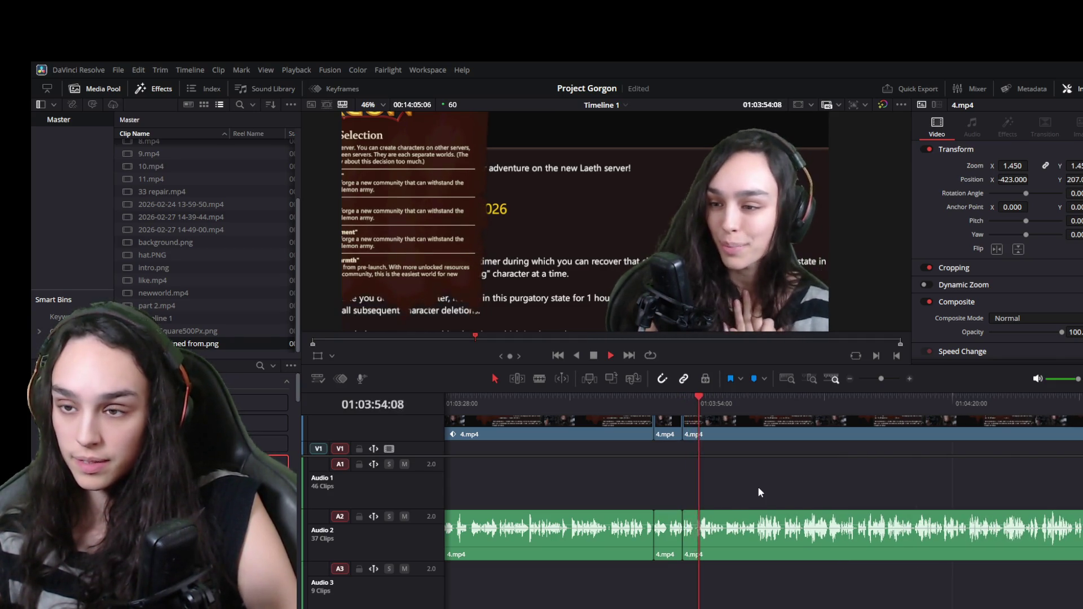
key("space")
scroll(811, 502, "down", 2)
scroll(810, 501, "down", 1)
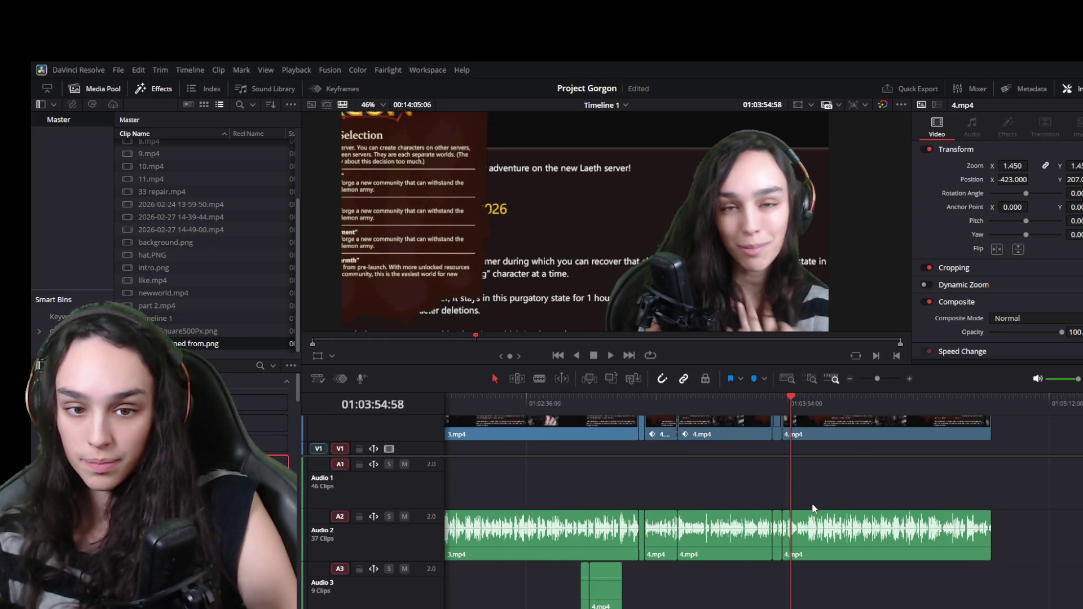
scroll(765, 512, "right", 5)
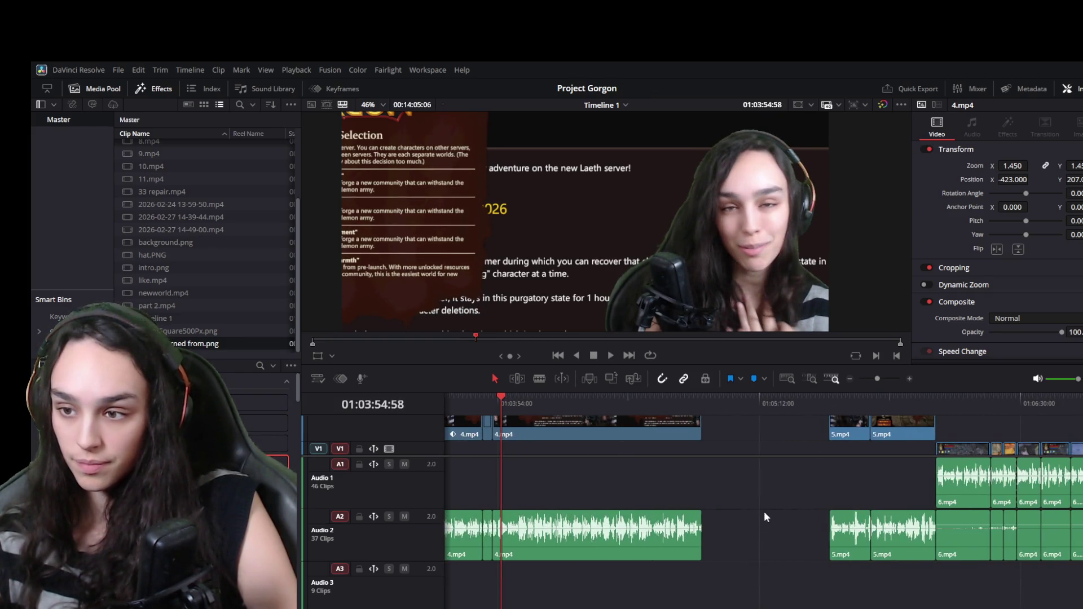
scroll(747, 441, "up", 2)
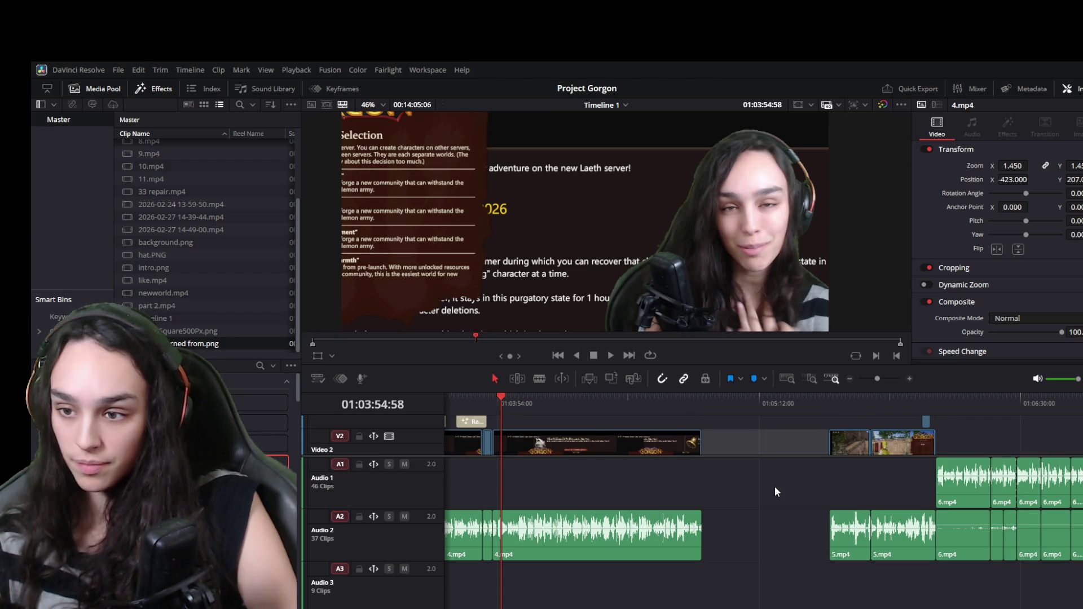
key("Delete")
left_click(669, 405)
key("space")
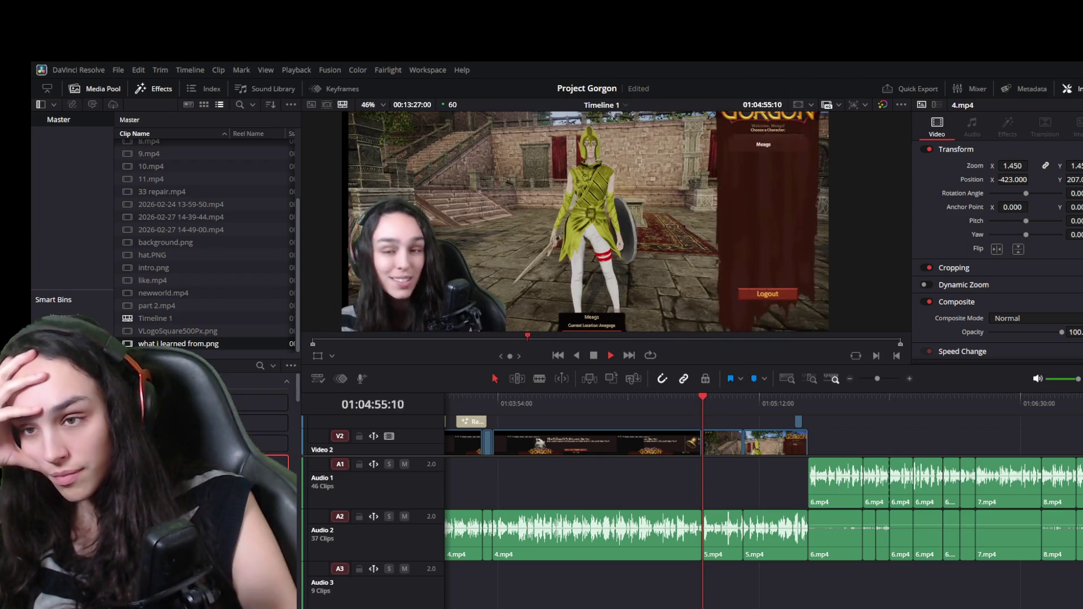
scroll(528, 238, "down", 2)
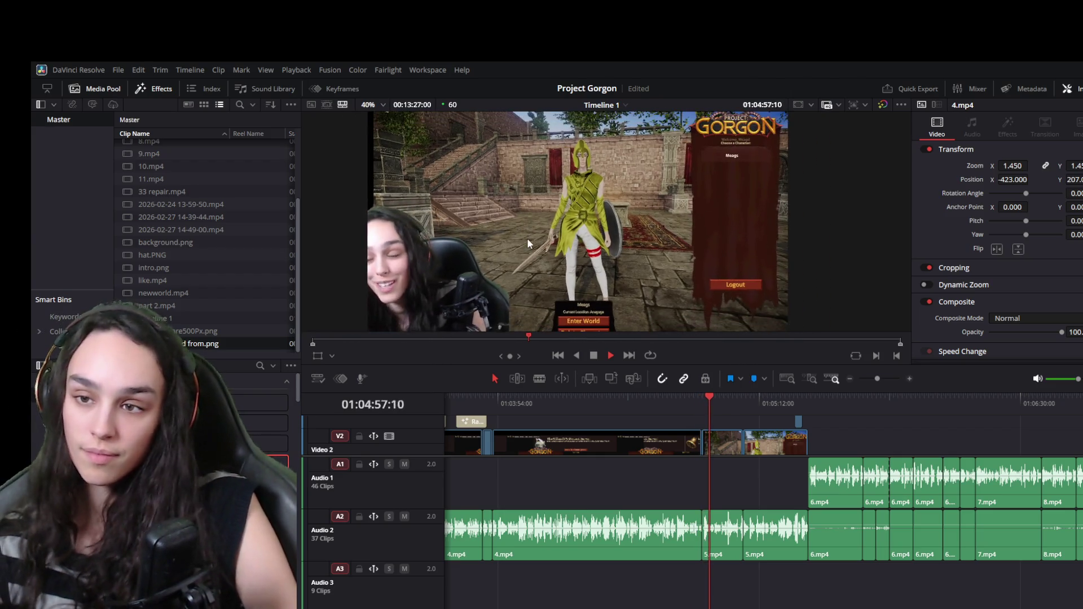
scroll(528, 238, "down", 1)
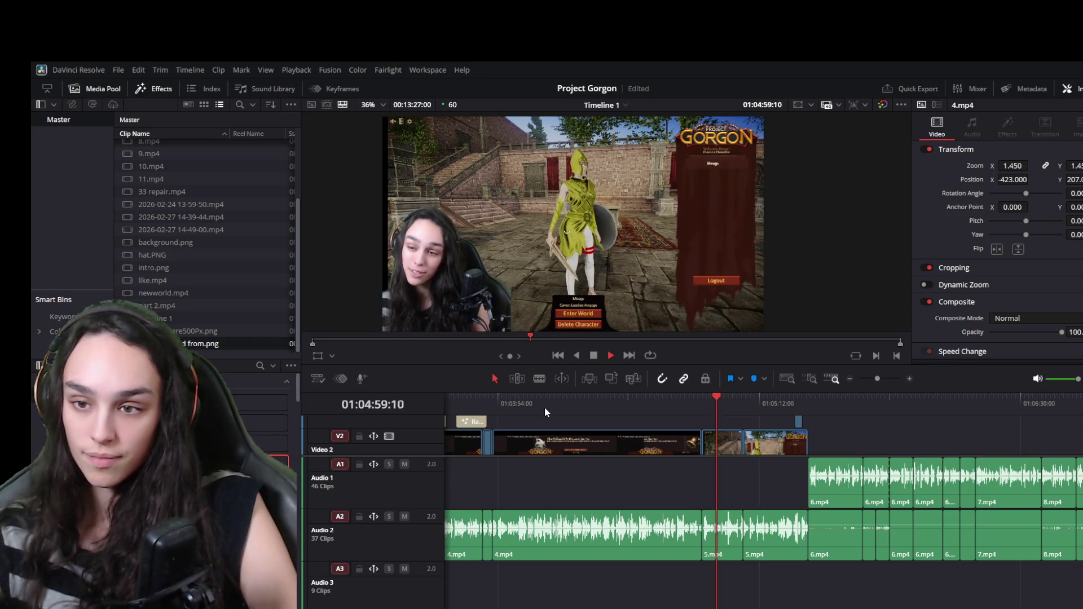
Lower the viewer/timeline divider, zoom the viewer to 42%, and pause on the webcam footage
mouse_move(555, 367)
left_mouse_down()
mouse_move(562, 459)
mouse_move(565, 447)
left_mouse_up()
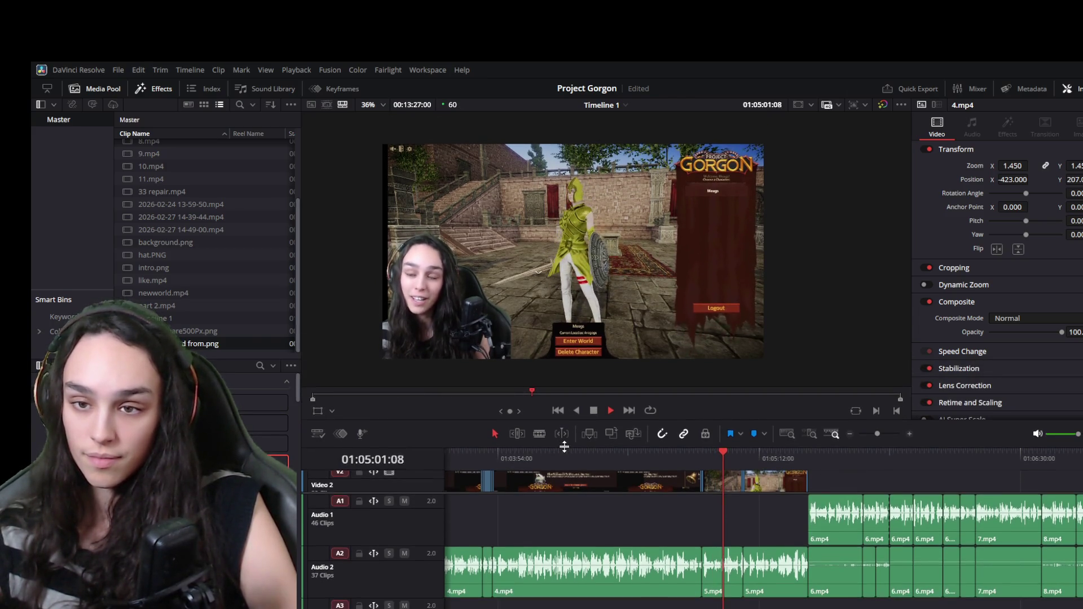
scroll(513, 256, "up", 2)
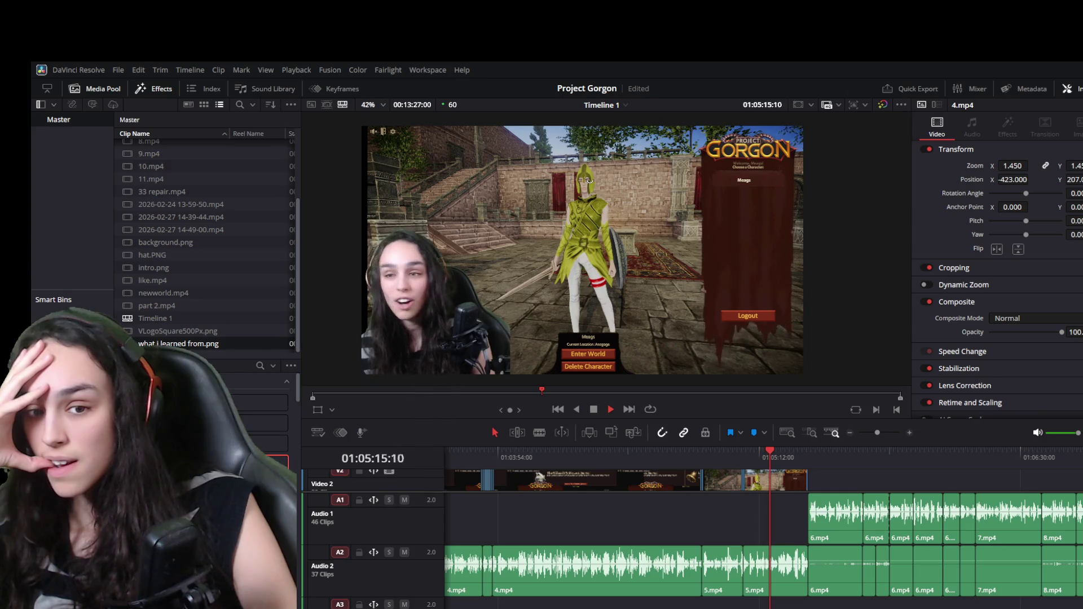
key("space")
key("space")
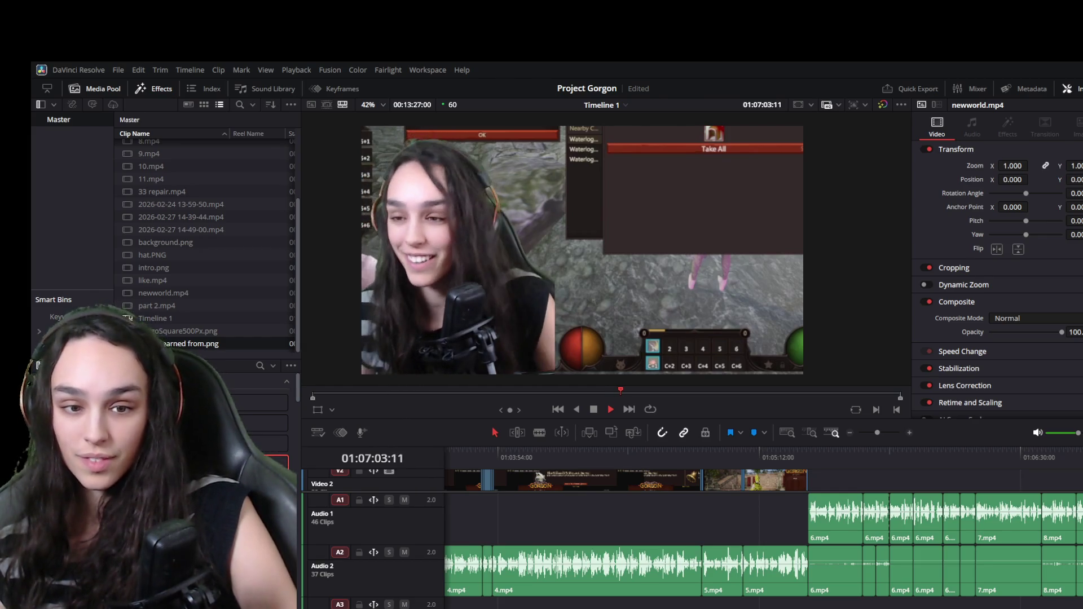
key("space")
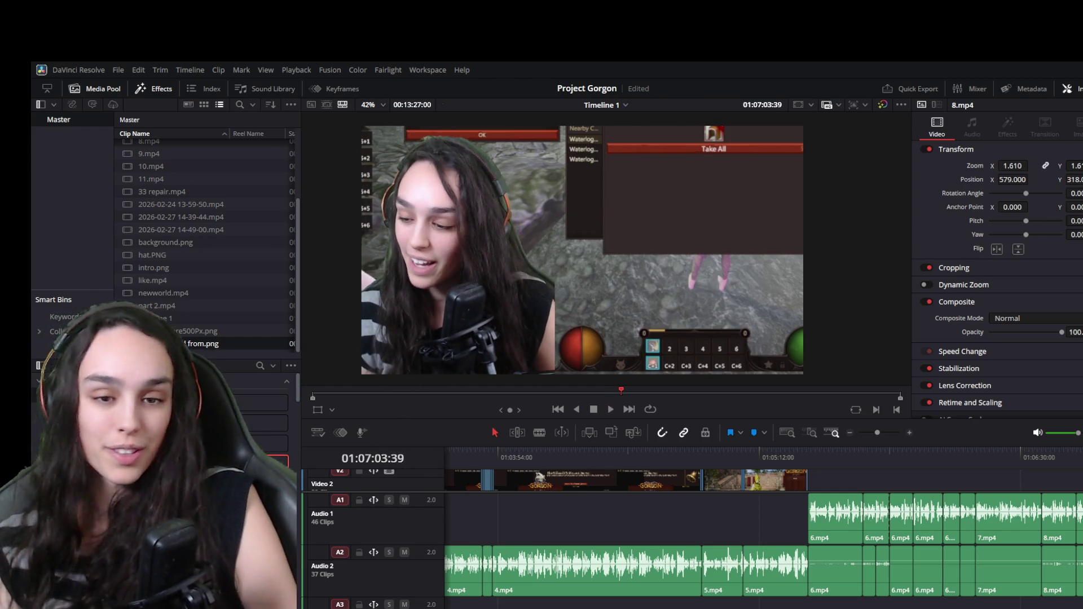
key("space")
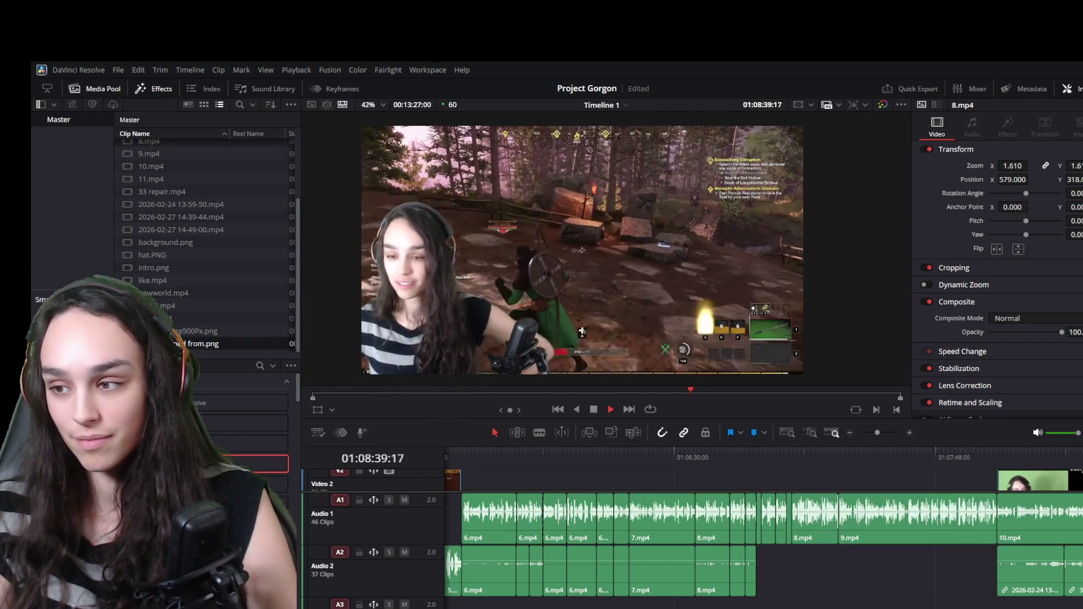
Stop at the cut point and delete the tiny webcam sliver on V2
key("space")
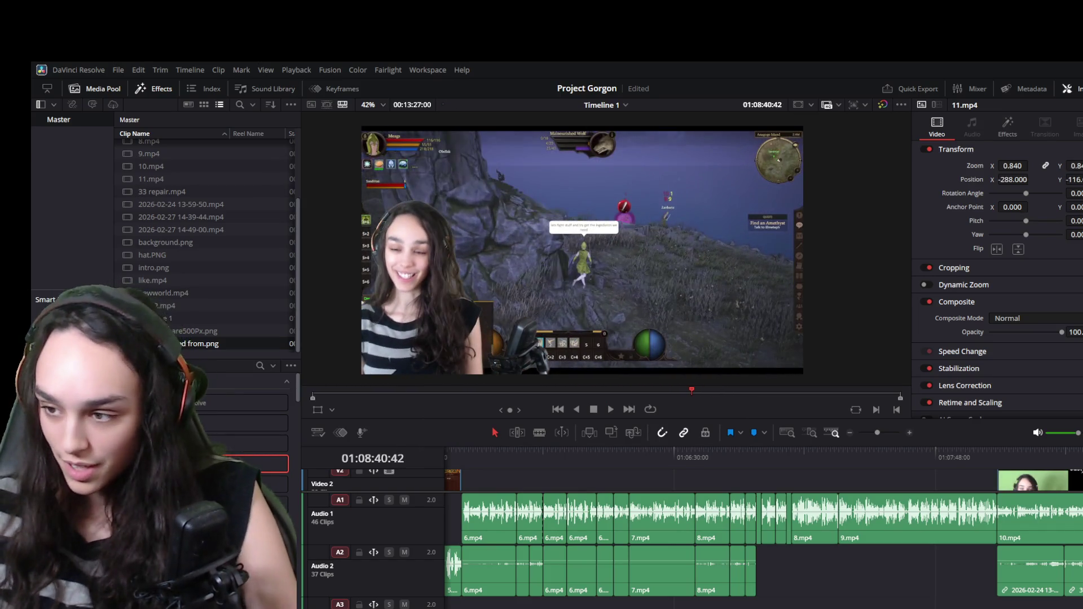
scroll(1037, 540, "up", 5)
left_click(741, 454)
key("space")
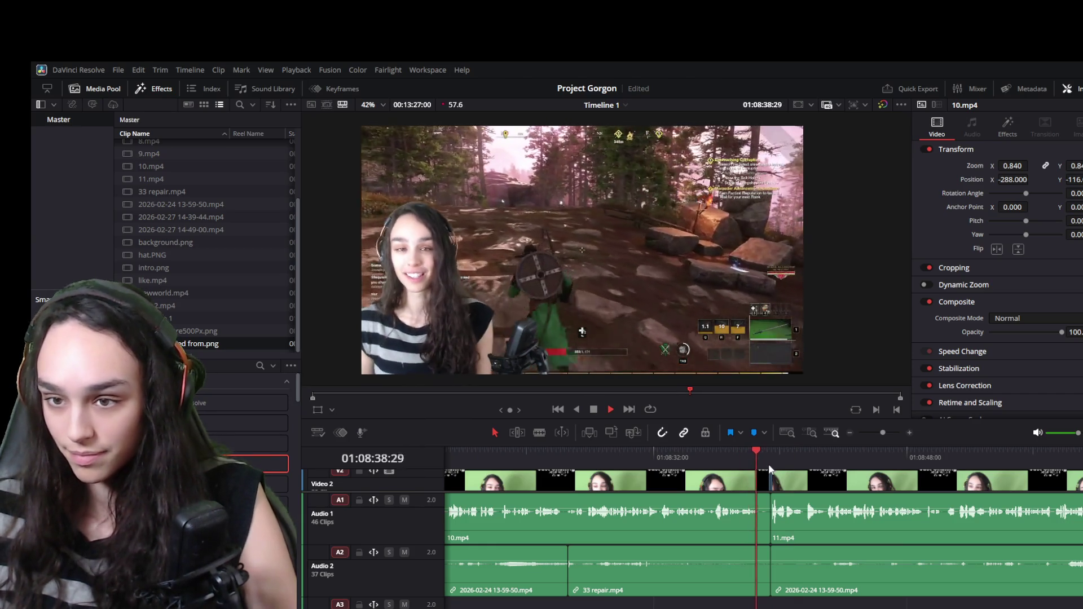
left_click(759, 456)
left_click(765, 487)
key("Delete")
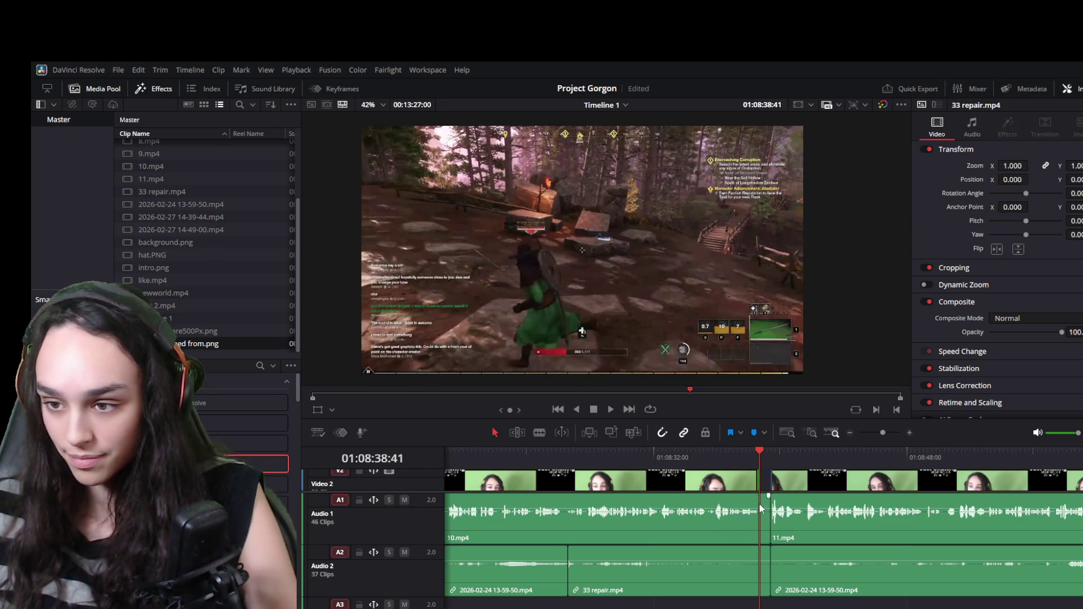
Trim the 10.mp4 and 33 repair.mp4 audio ends and the webcam clip's end to the playhead
left_click(760, 509)
left_click_drag(766, 519, 759, 518)
left_click_drag(759, 574, 760, 575)
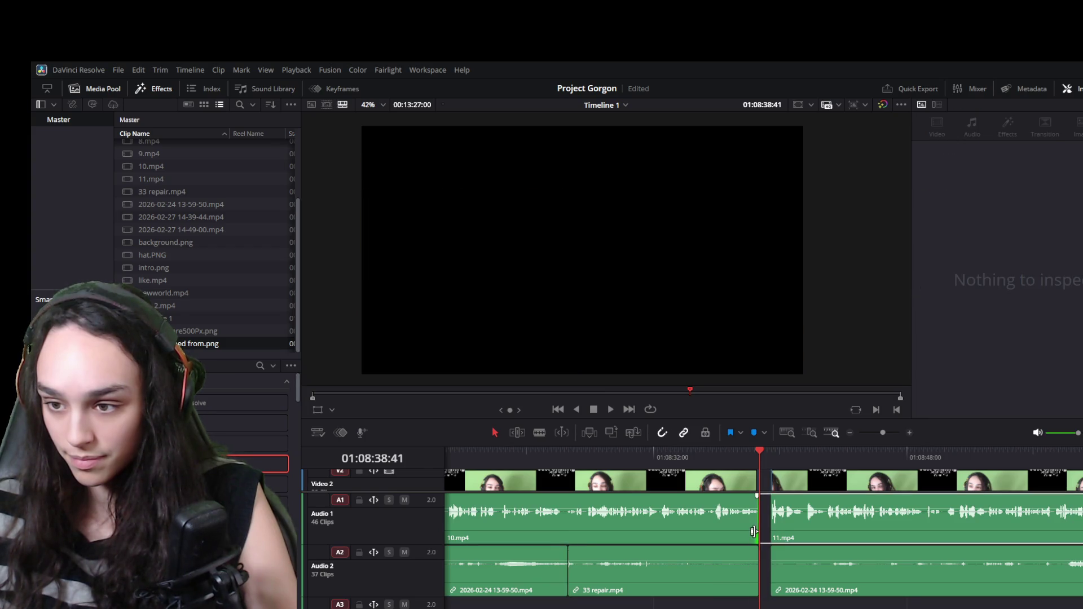
left_click(747, 514)
left_click(747, 478)
left_click(753, 477)
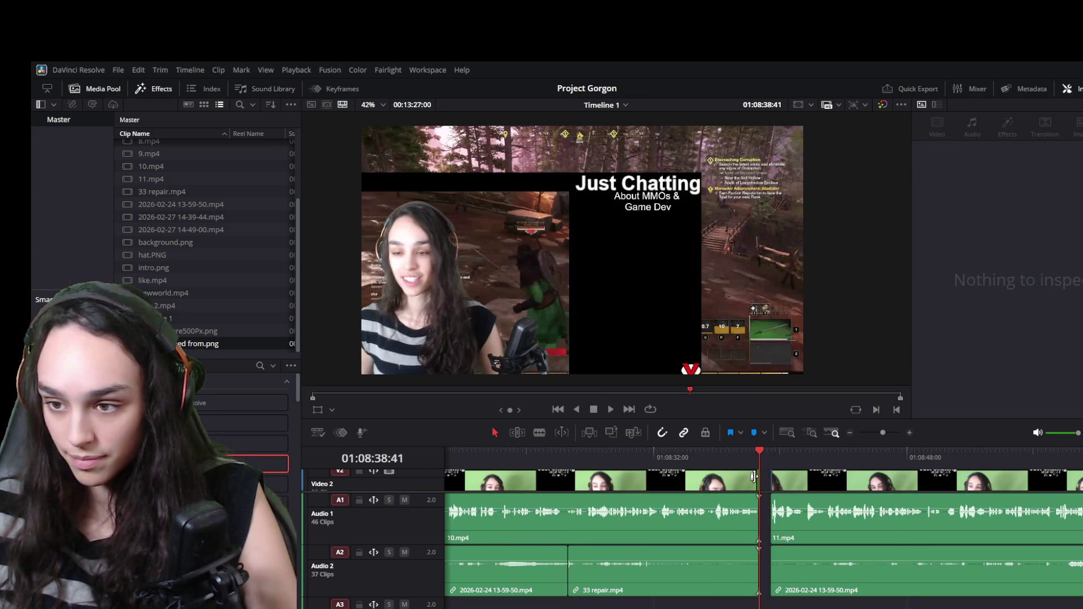
left_click_drag(755, 477, 756, 477)
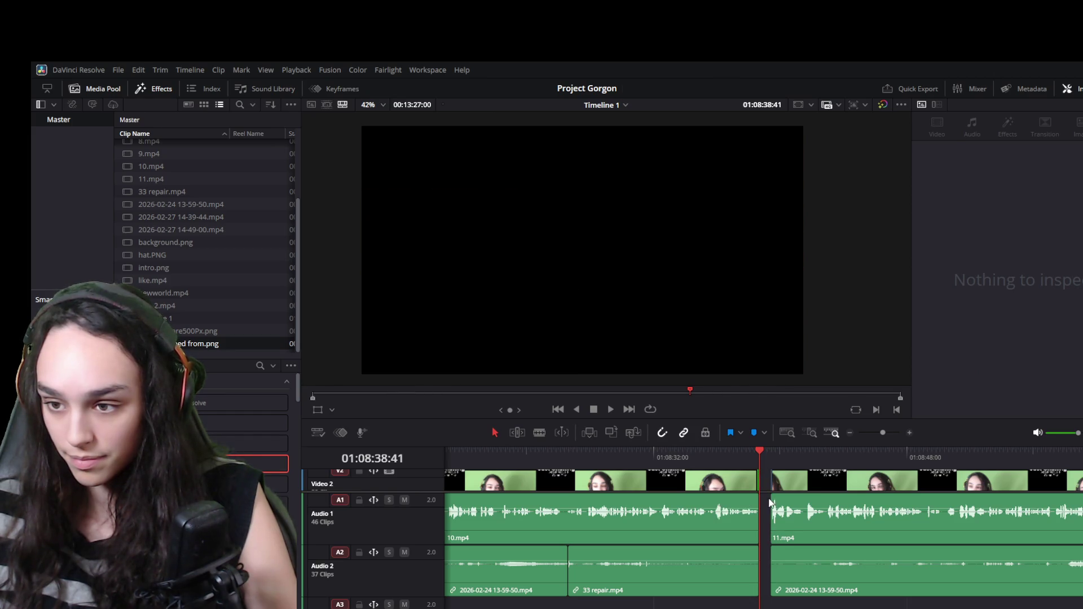
Delete the gap between 10.mp4 and 11.mp4
scroll(768, 531, "up", 2)
scroll(767, 528, "up", 1)
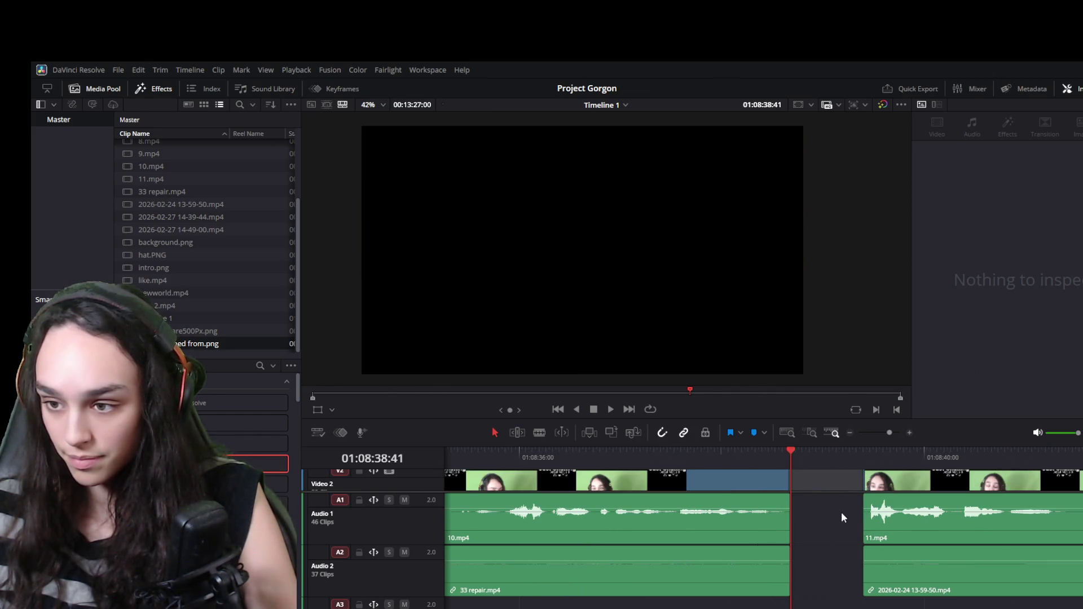
left_click(847, 526)
key("Delete")
scroll(819, 530, "down", 3)
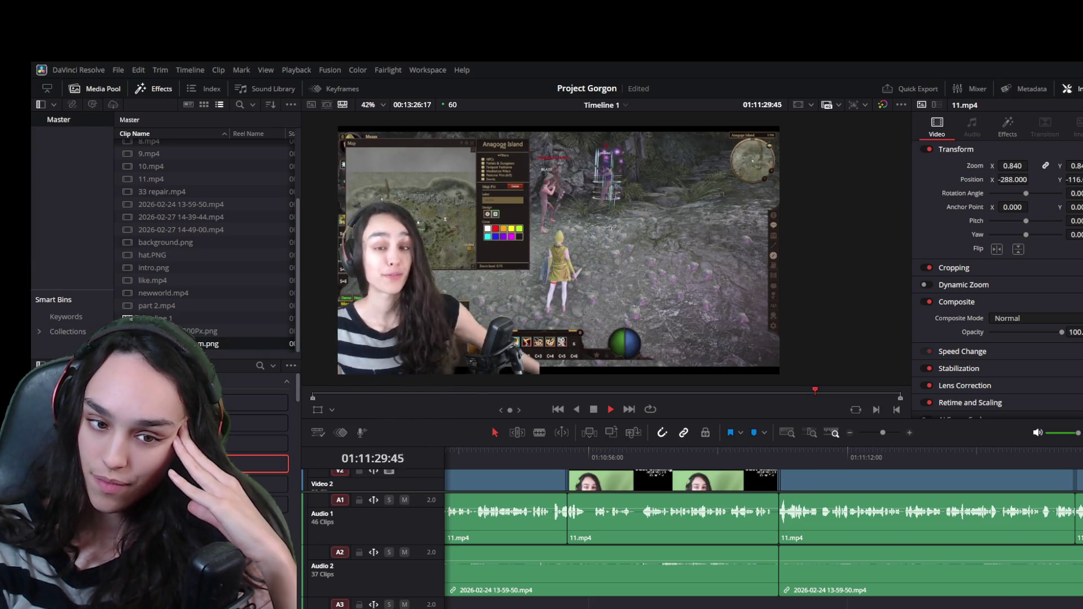
key("space")
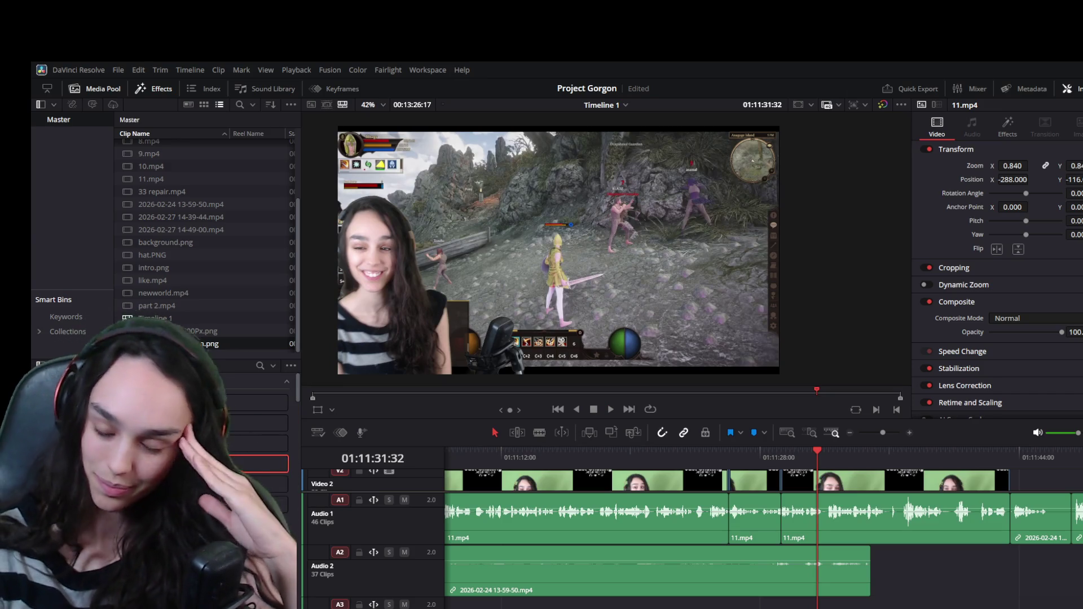
key("space")
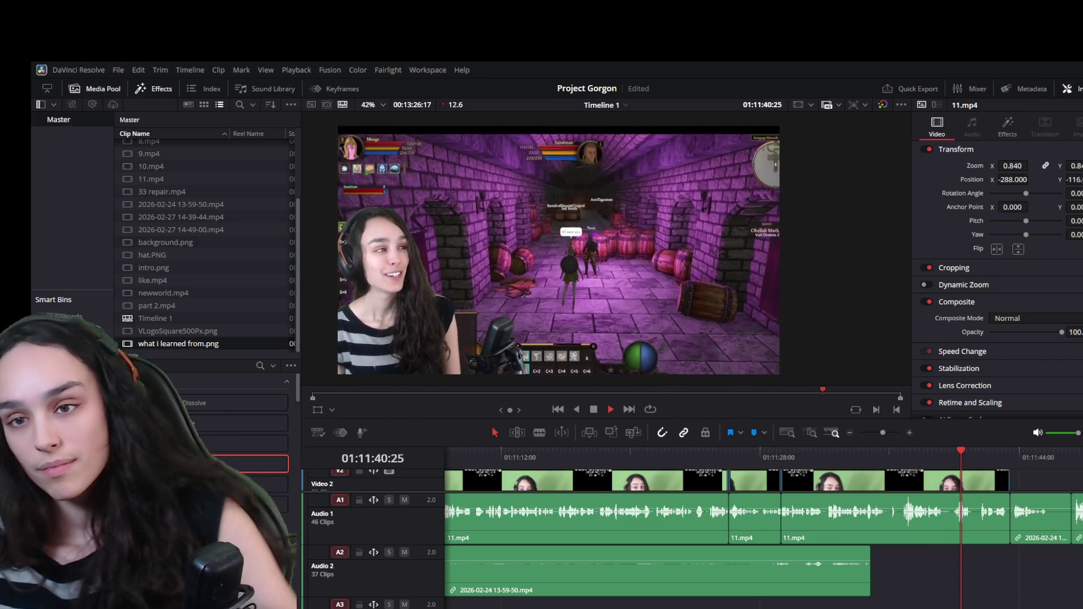
key("space")
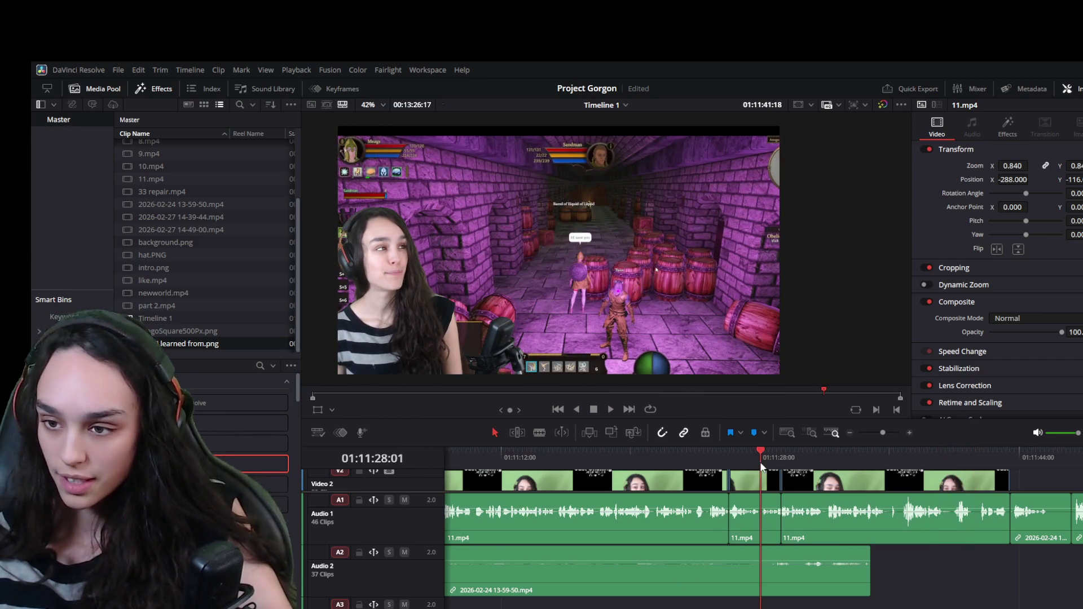
key("space")
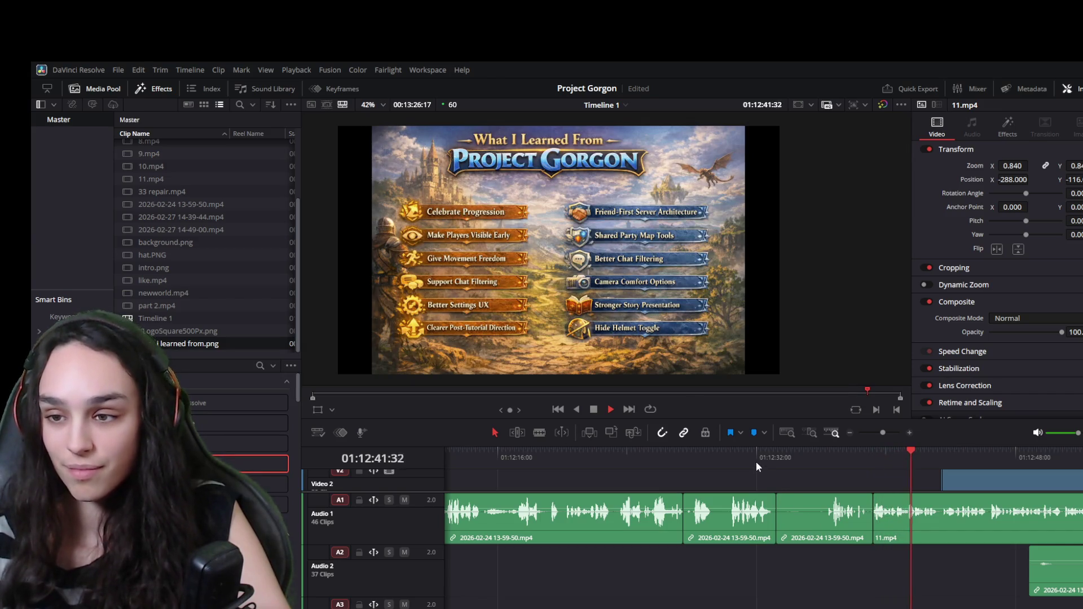
Split the gameplay clip near 01:12:30, trim the following clip's unwanted start, and close the gap
left_click(727, 455)
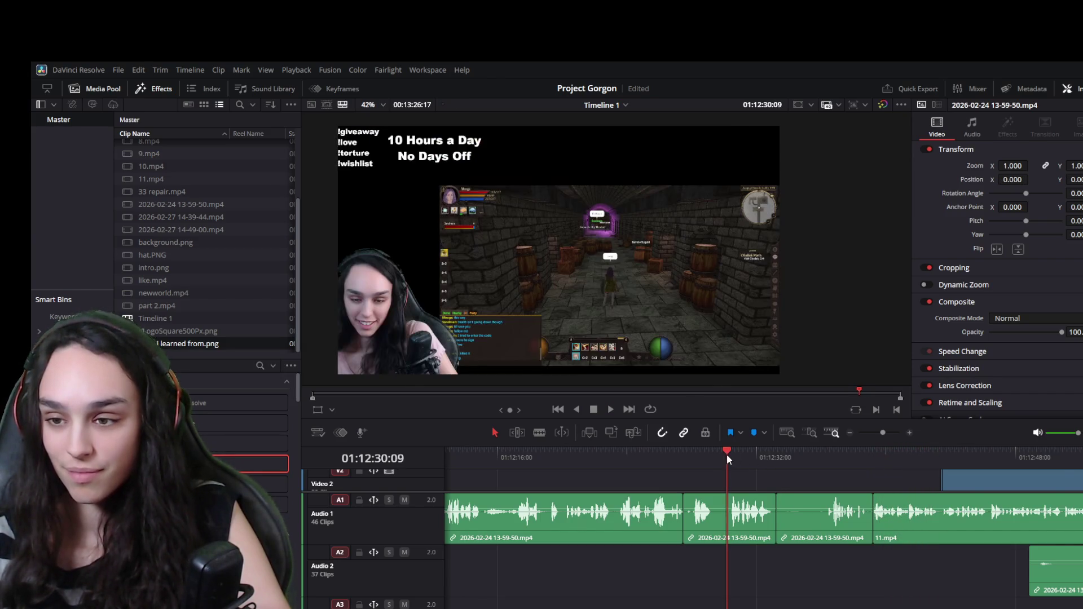
left_click(693, 458)
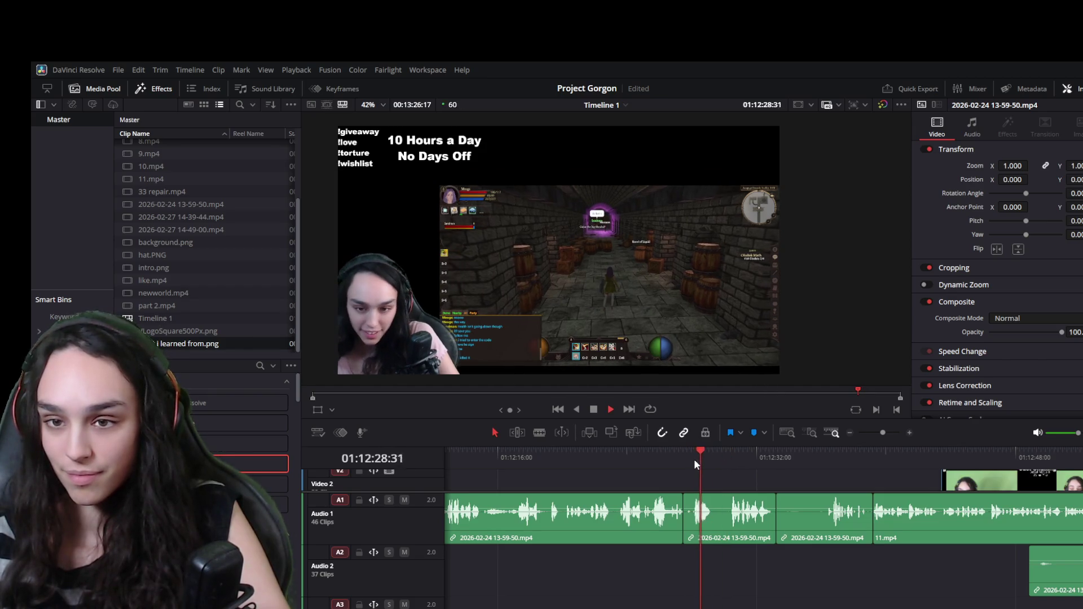
scroll(727, 475, "up", 3)
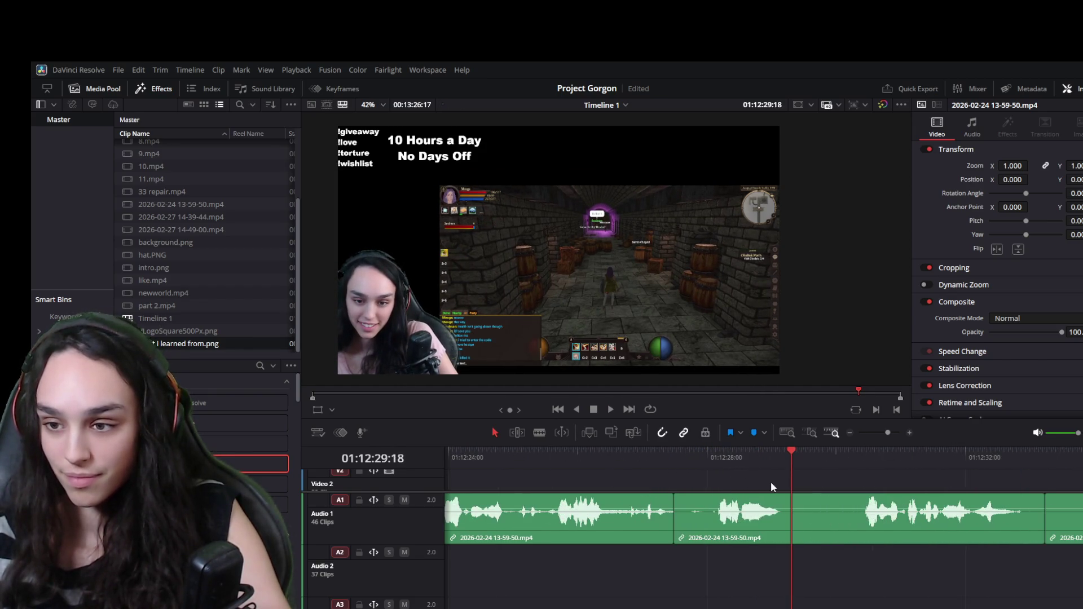
scroll(829, 473, "down", 3)
left_click(825, 475)
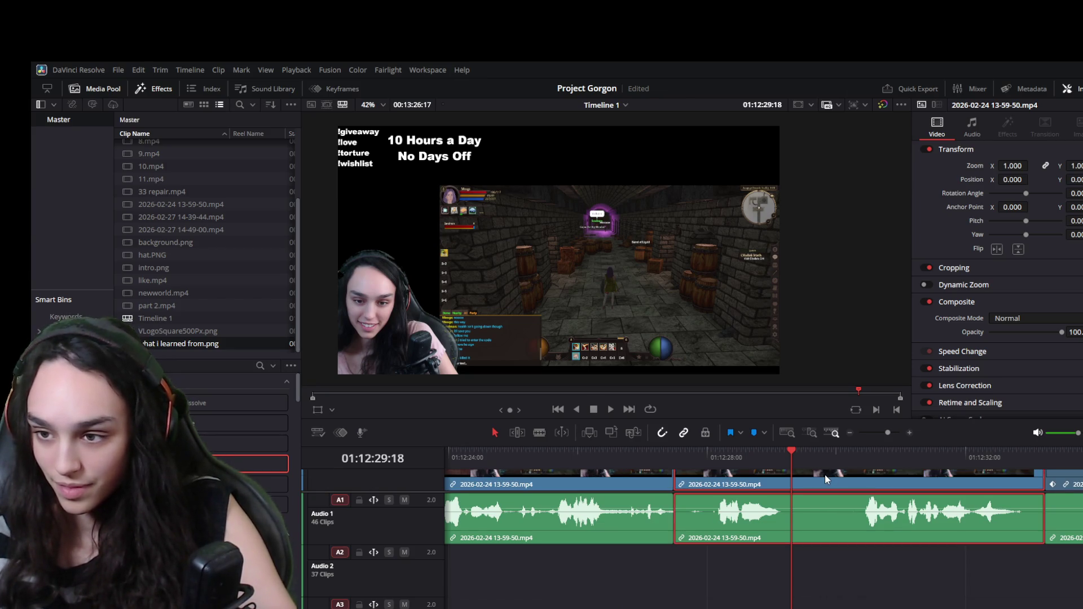
key("ctrl+b")
left_click_drag(797, 487, 862, 485)
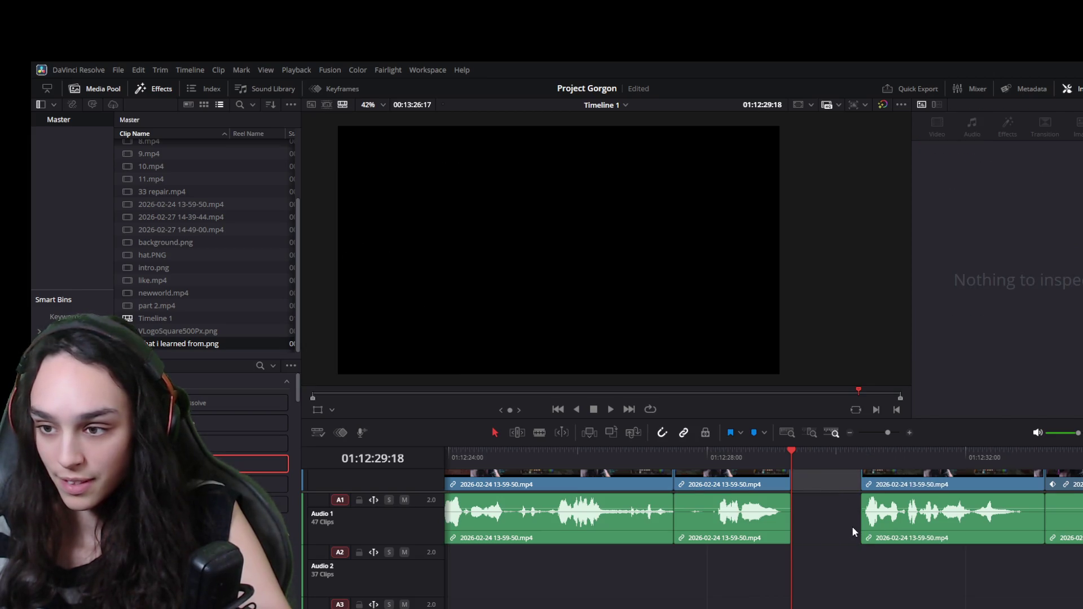
key("BackSpace")
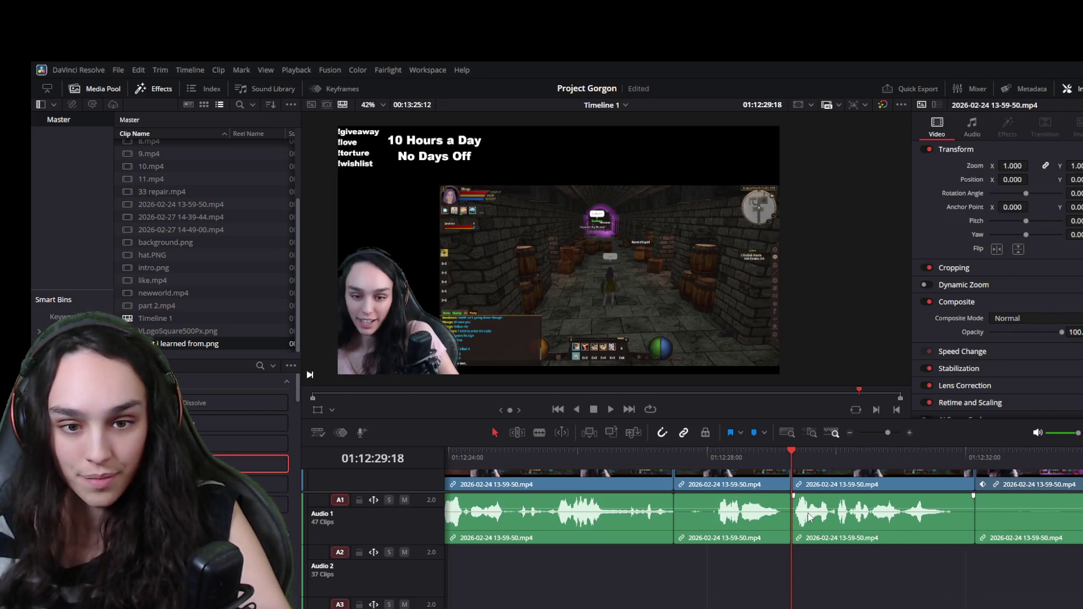
Review the cut from 01:12:27:29, then set the gameplay clip's Zoom to 1.440
left_click_drag(777, 468, 674, 459)
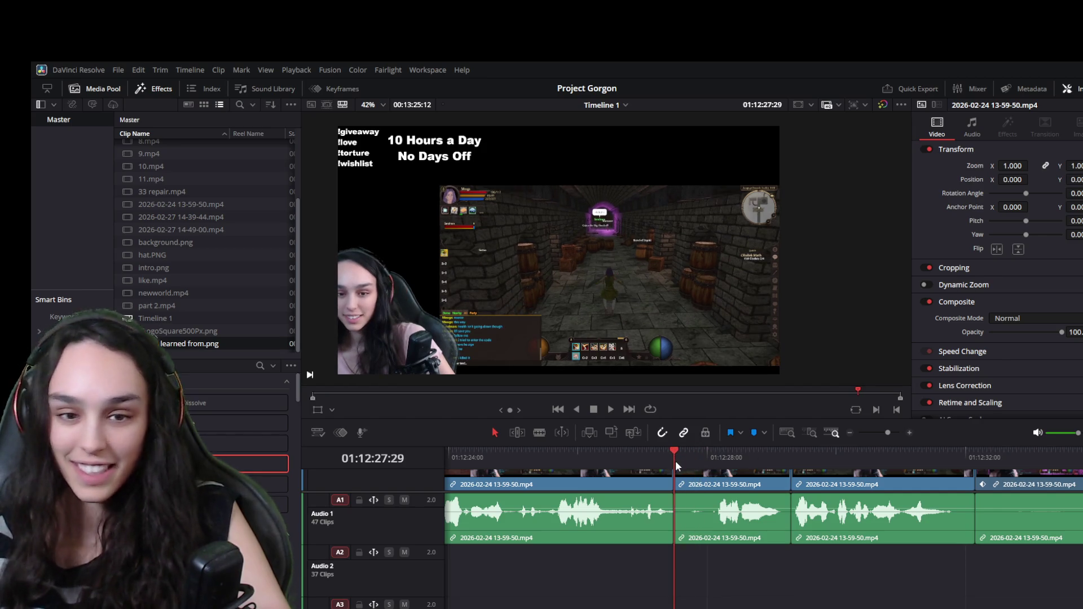
key("space")
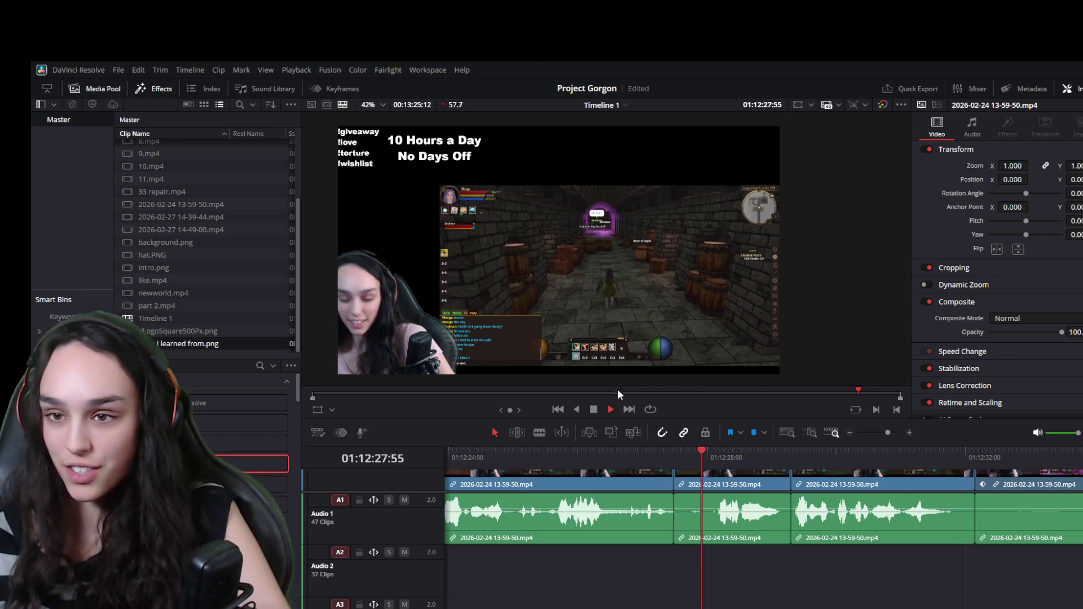
left_click(713, 460)
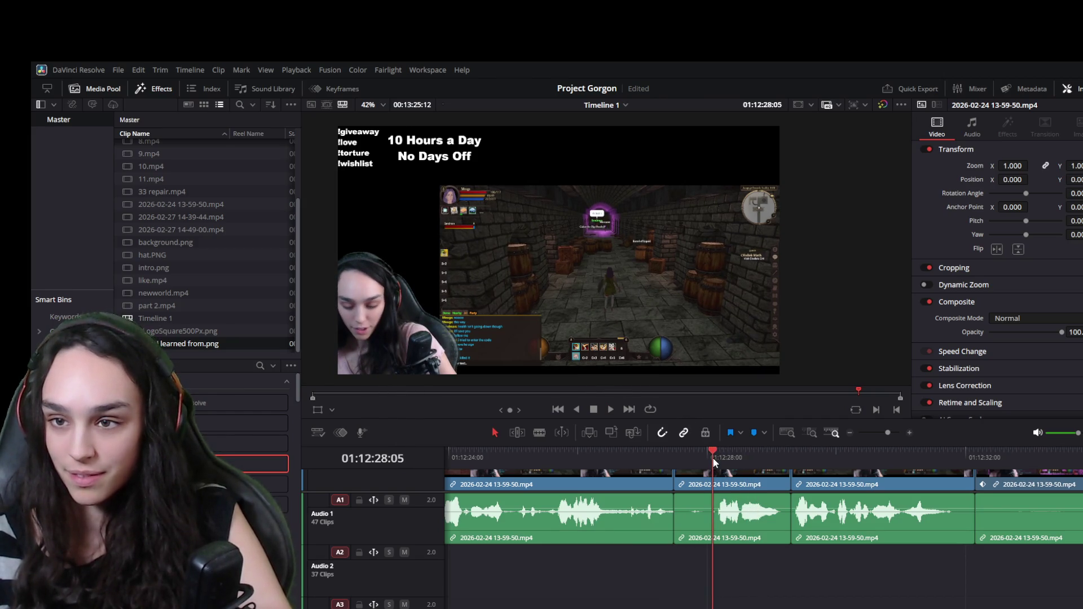
scroll(588, 204, "up", 5)
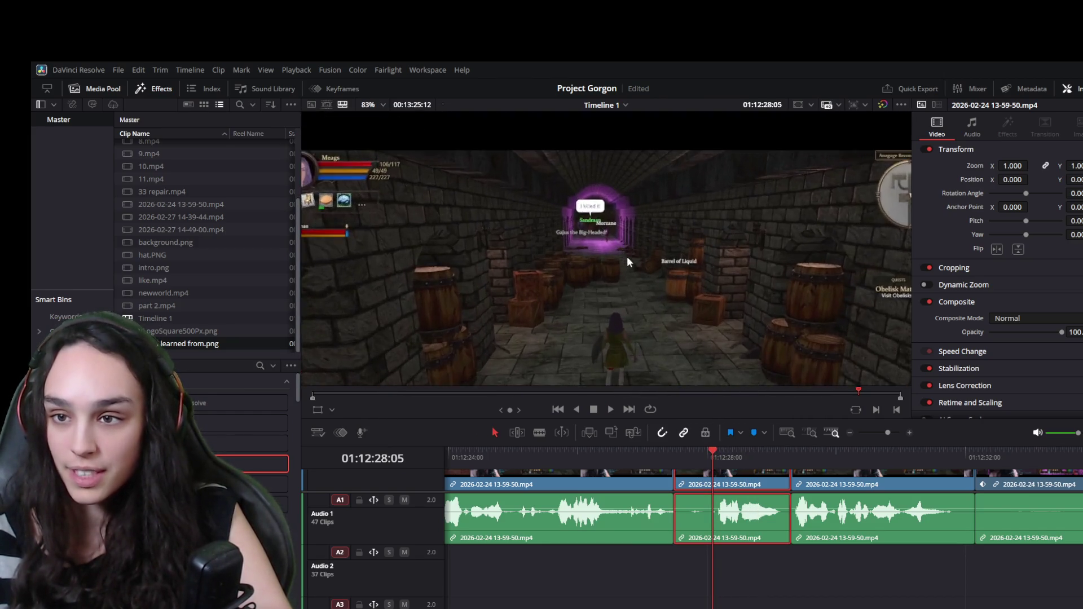
scroll(587, 227, "down", 5)
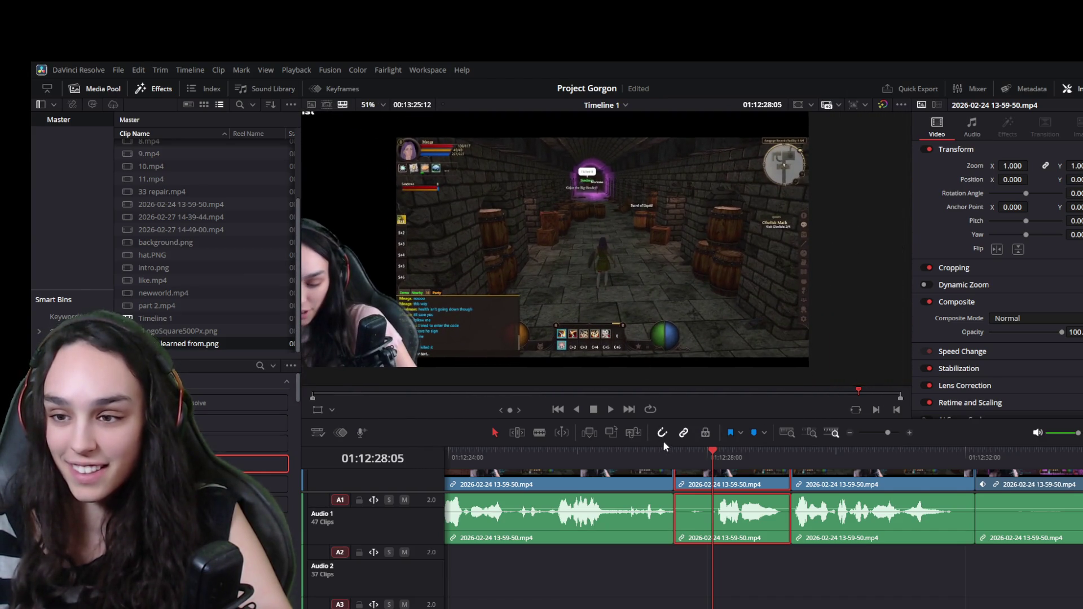
left_click(674, 456)
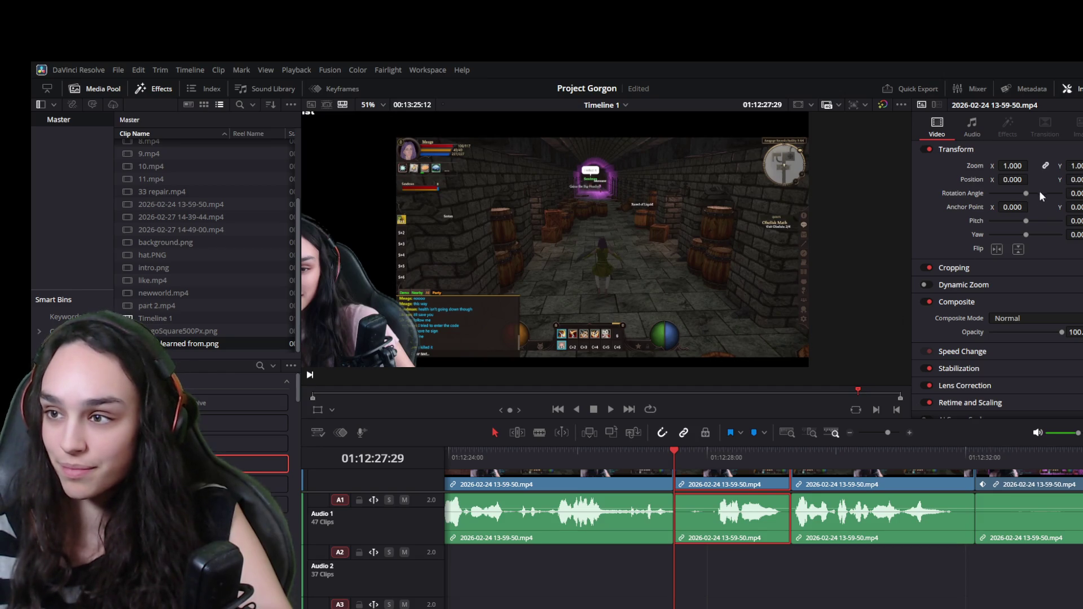
mouse_move(1014, 166)
left_mouse_down()
mouse_move(1068, 179)
mouse_move(1035, 166)
mouse_move(1059, 177)
mouse_move(971, 172)
left_mouse_up()
Move the zoomed gameplay left via Position X, and zoom the next 13-59-50.mp4 clip to 2.000
left_click_drag(1044, 182, 1032, 180)
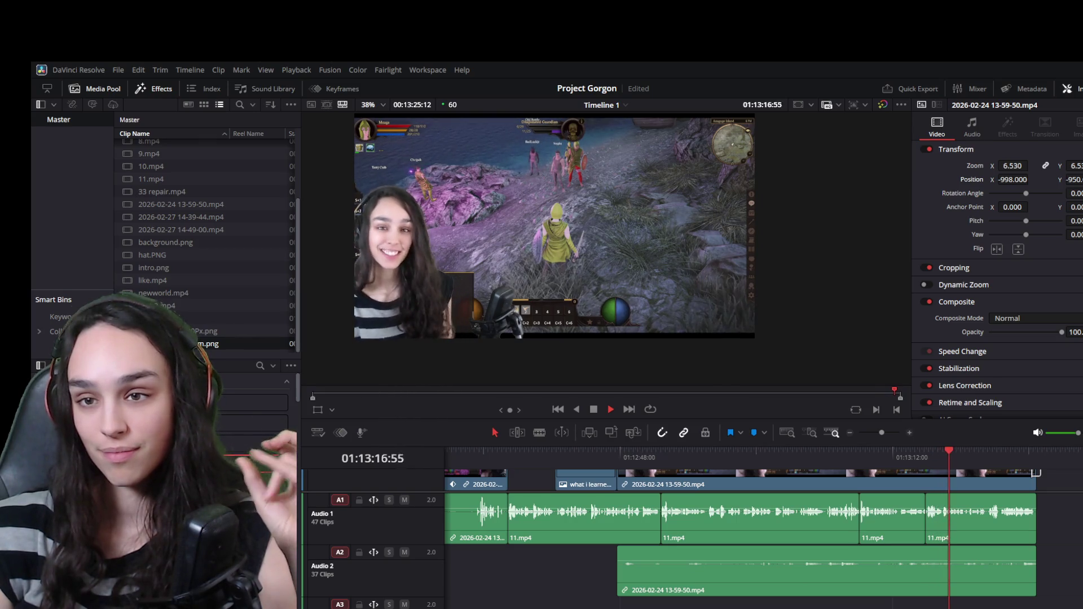
key("space")
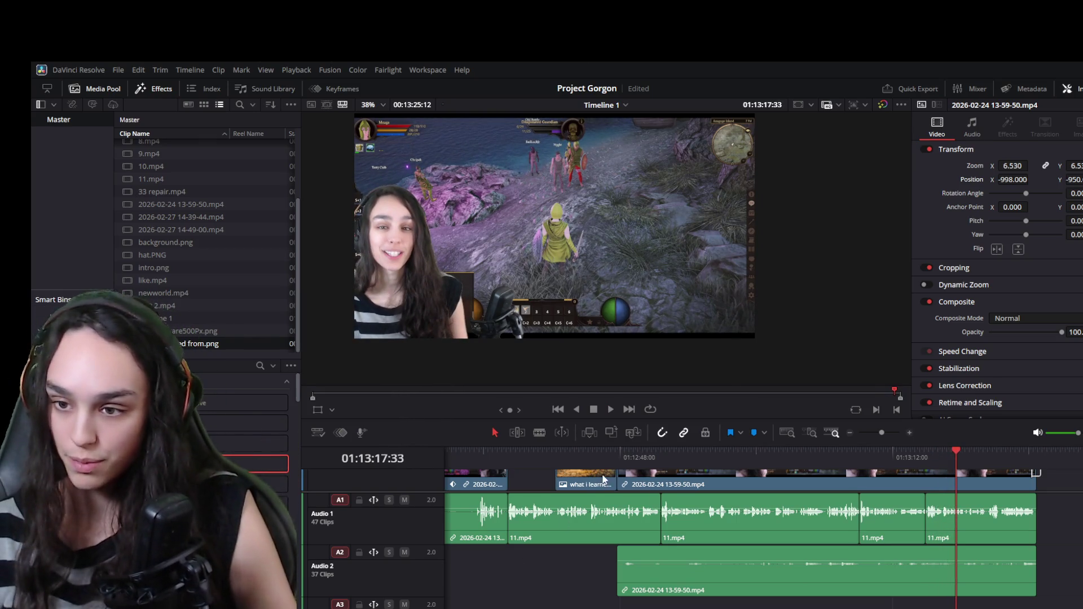
key("space")
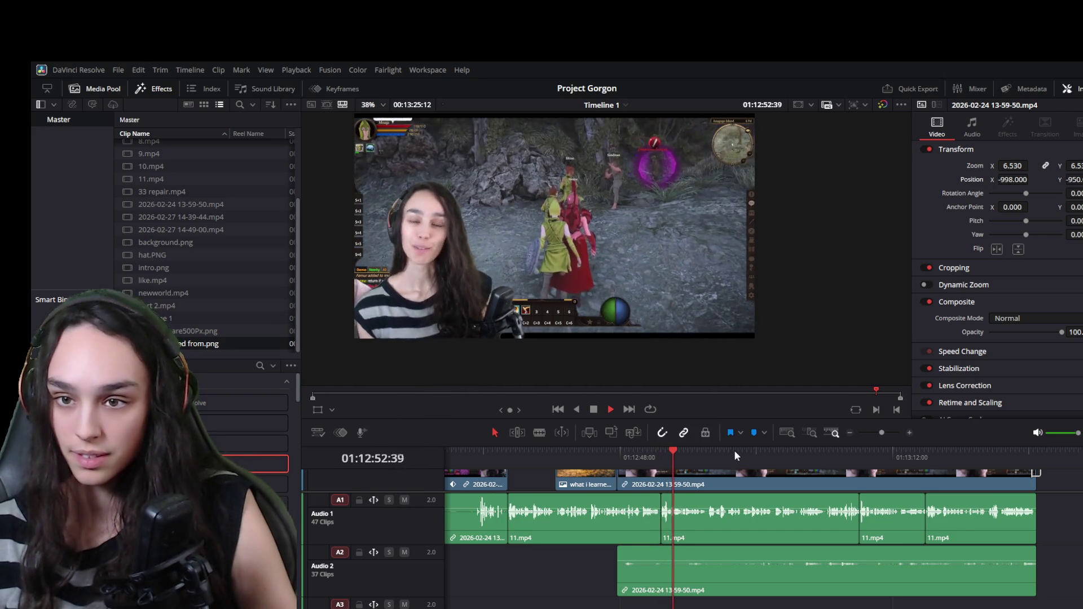
left_click(725, 483)
mouse_move(1019, 166)
left_mouse_down()
mouse_move(1032, 165)
mouse_move(1020, 165)
left_mouse_up()
scroll(695, 488, "up", 2)
Set the V2 11.mp4 webcam overlay to 1.180 zoom, raise it, and replay from 01:12:49:52
left_click(696, 484)
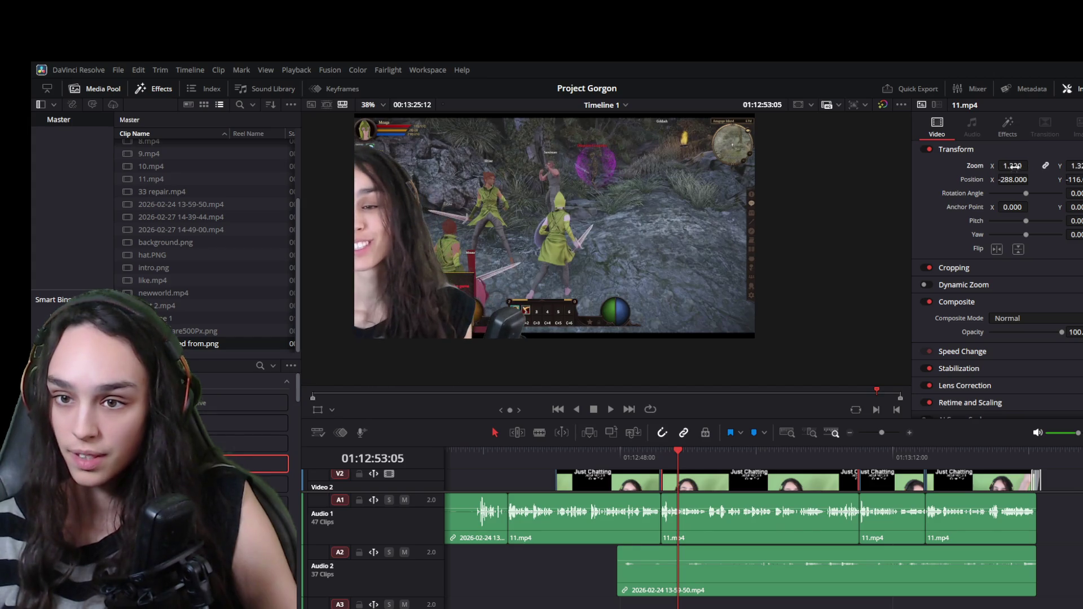
left_click_drag(1001, 166, 995, 166)
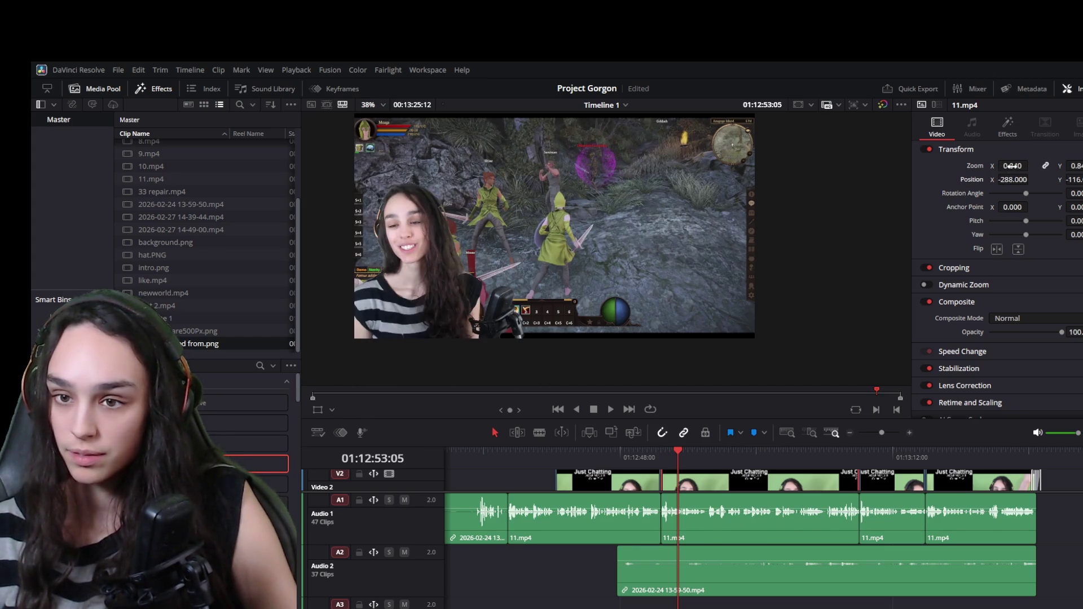
mouse_move(1072, 180)
left_mouse_down()
mouse_move(1081, 180)
mouse_move(1041, 187)
mouse_move(1039, 165)
mouse_move(1078, 180)
mouse_move(1016, 180)
mouse_move(1029, 180)
left_mouse_up()
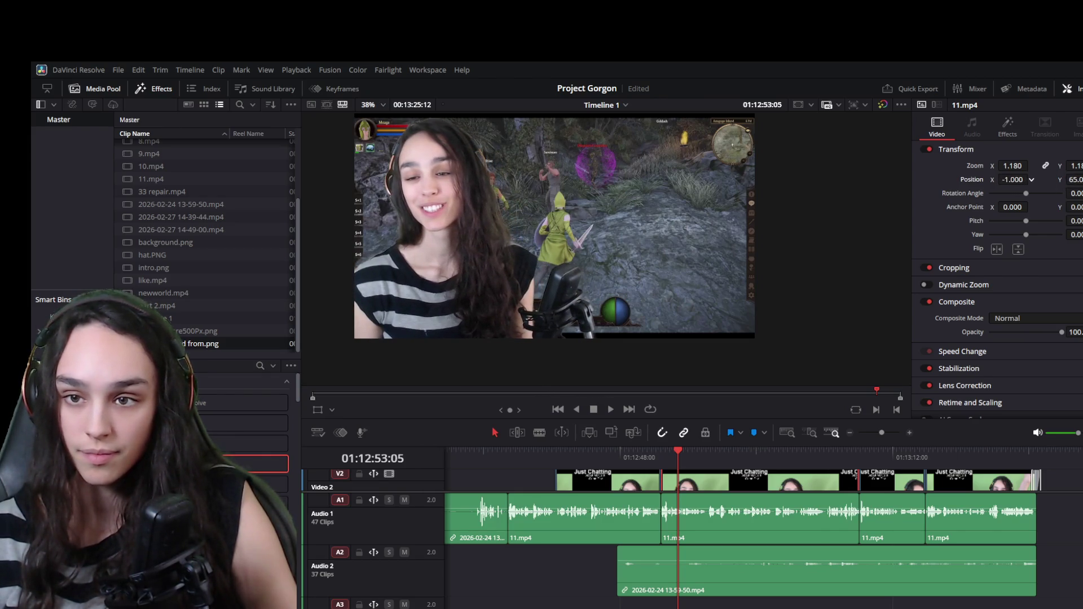
left_click(655, 454)
left_click(641, 455)
key("space")
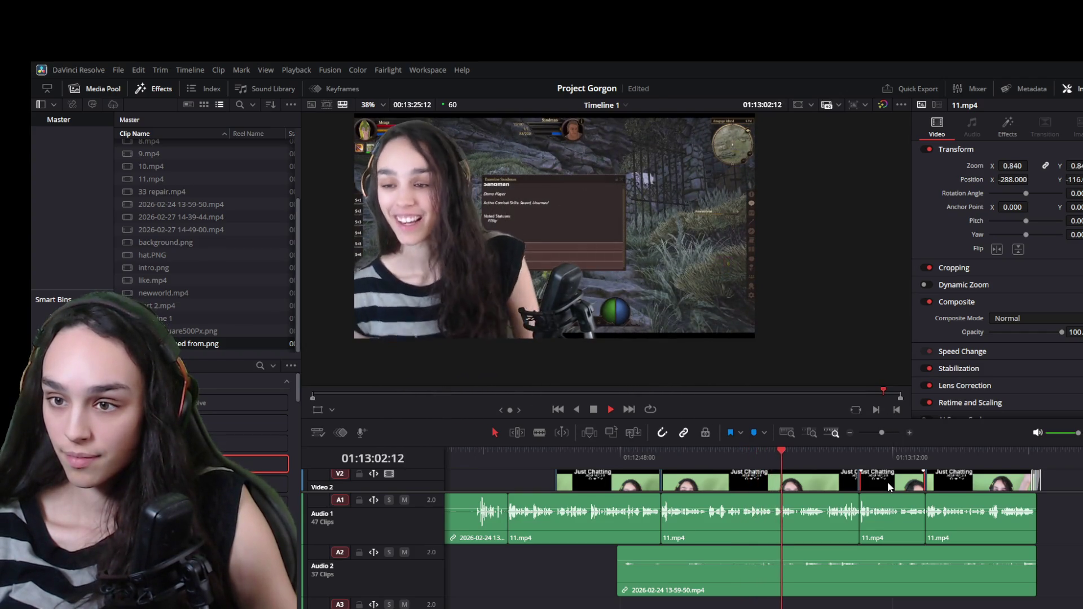
Apply the 1.180 zoom and -1.000 X position to the next V2 webcam clip
scroll(574, 272, "down", 1)
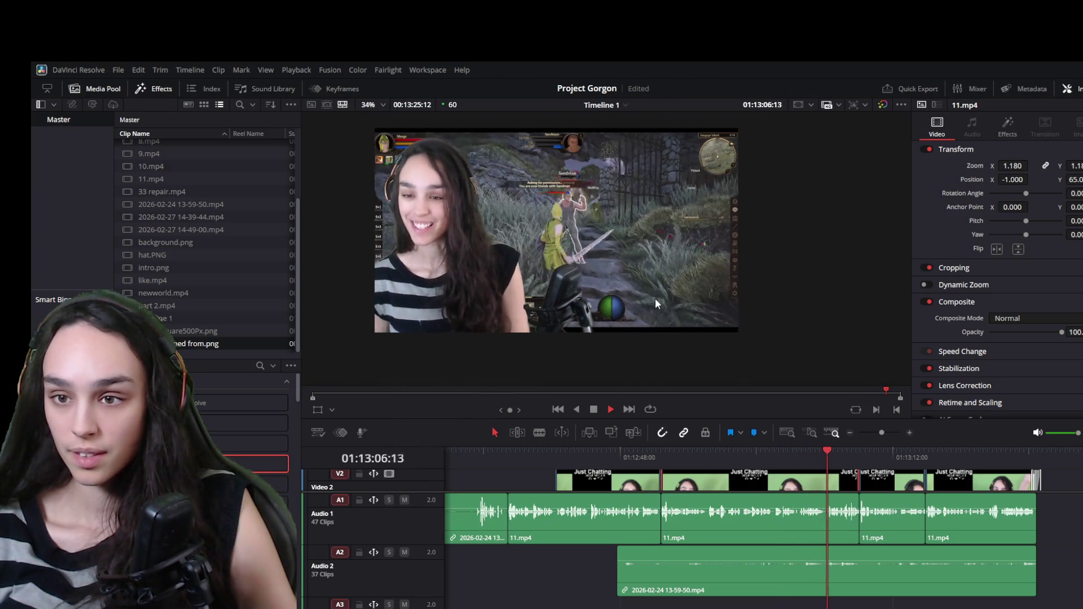
scroll(565, 282, "up", 2)
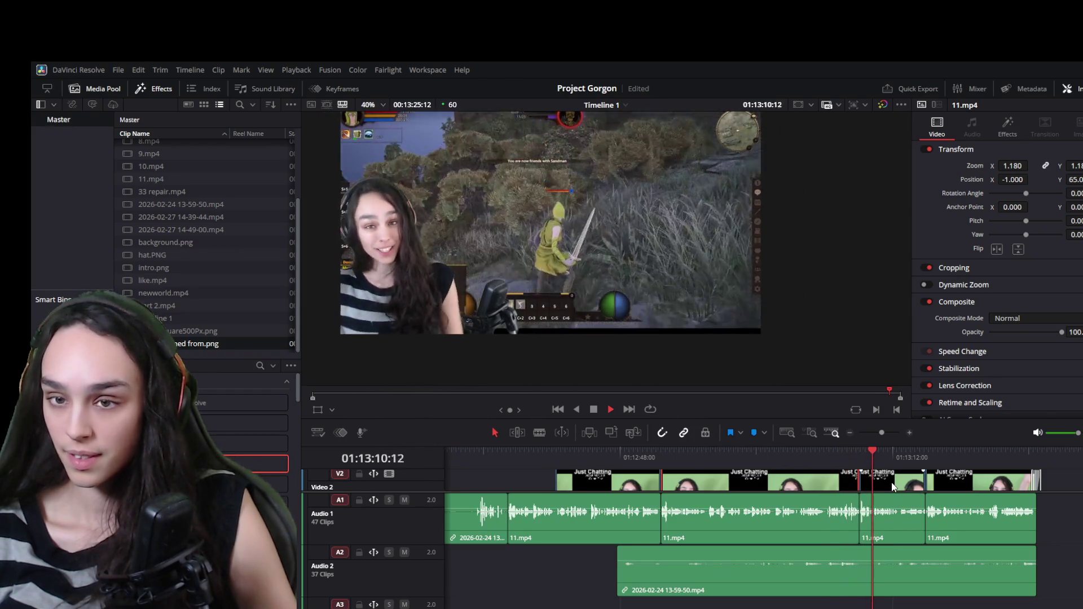
key("space")
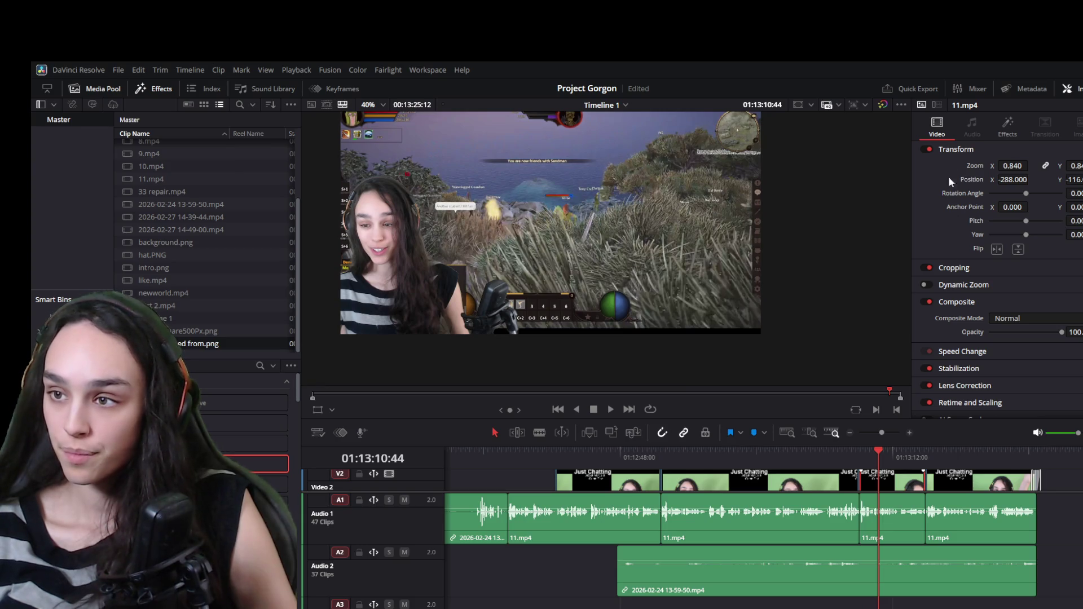
left_click(954, 480, "ctrl")
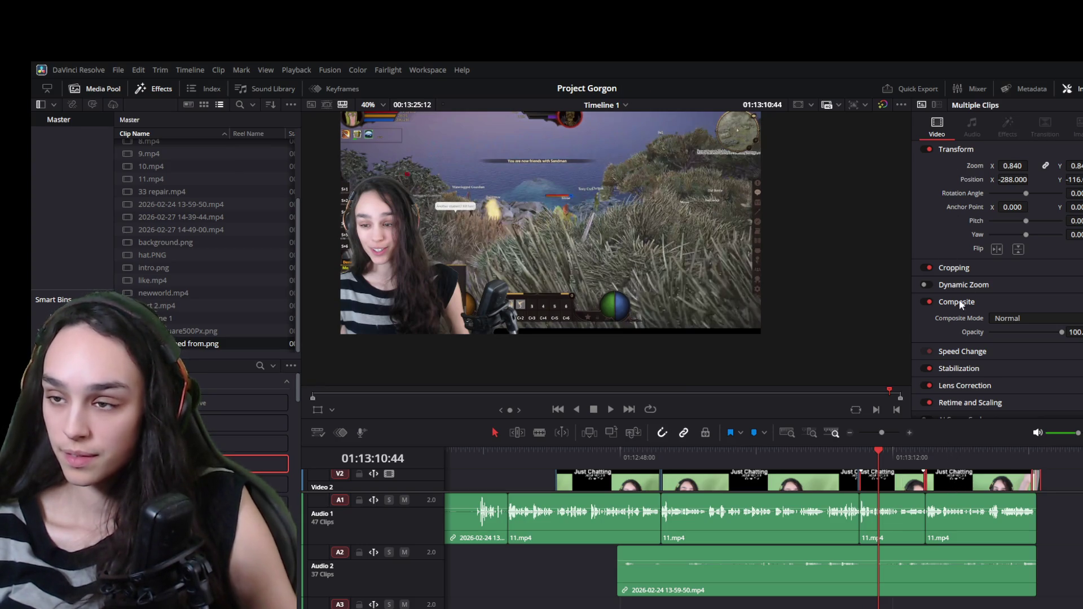
key("ctrl+z")
Play back the resized webcam clip to check it, then save the project
key("space")
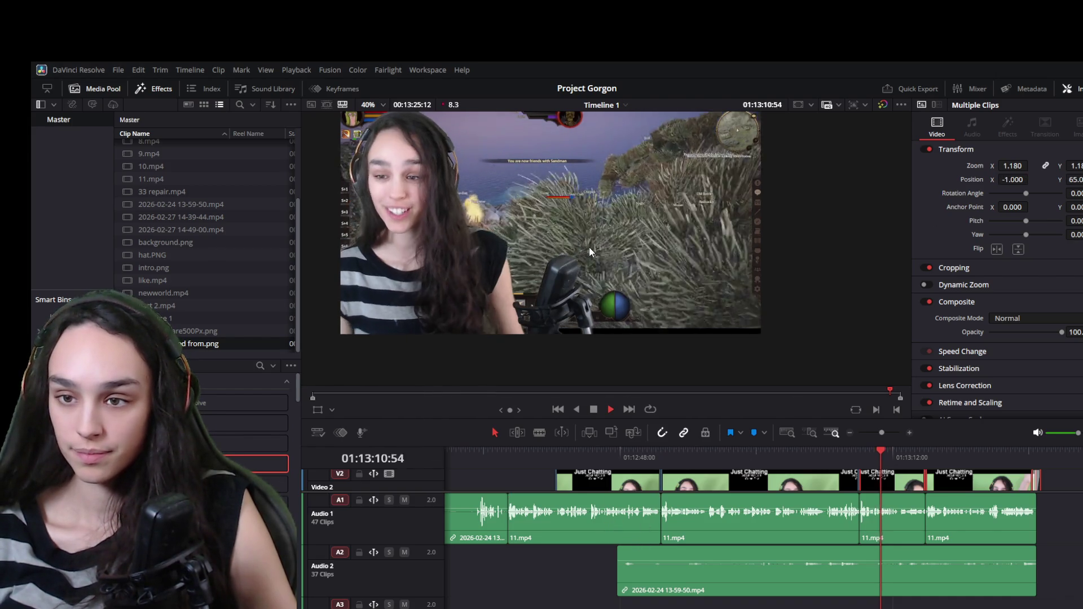
scroll(587, 289, "down", 2)
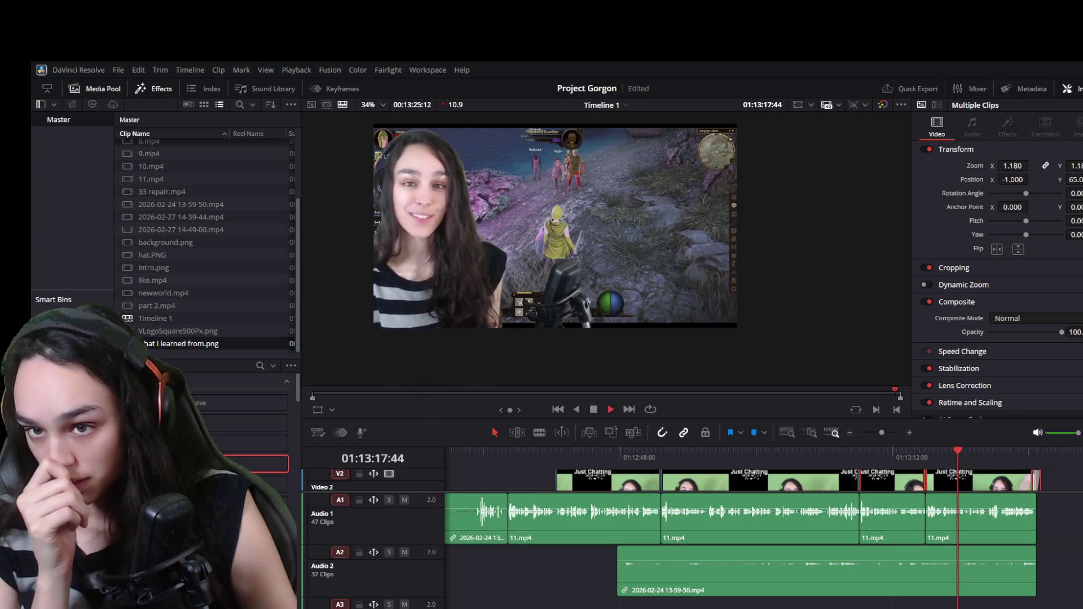
key("space")
key("ctrl+s")
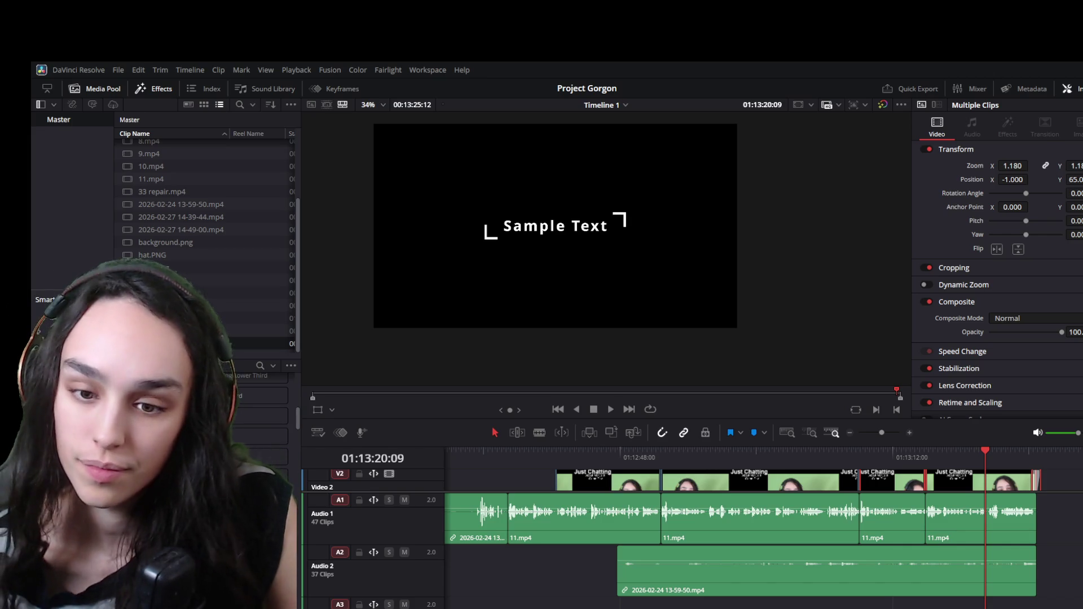
Place a Draw On Corners title on V3 above the last webcam clip, starting at the playhead
left_click_drag(1057, 484, 993, 473)
left_click(939, 452)
key("space")
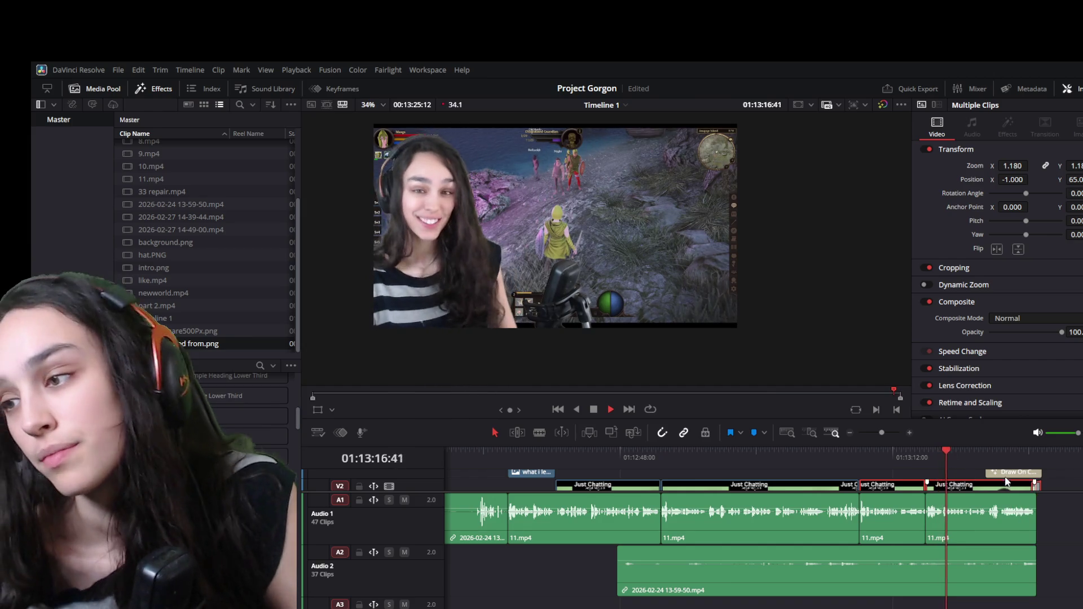
key("space")
left_click_drag(1004, 477, 983, 473)
Replace the title's Sample Text with the streamer's Twitch channel address
left_click(944, 226)
key("ctrl+a")
type("t")
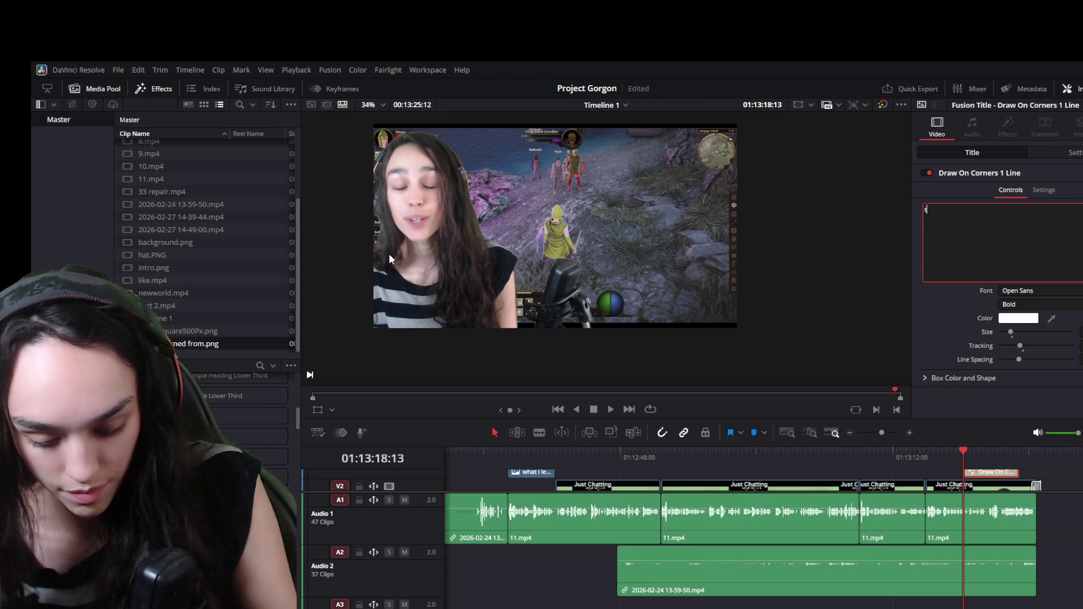
type("witch.rtv/teamvsh")
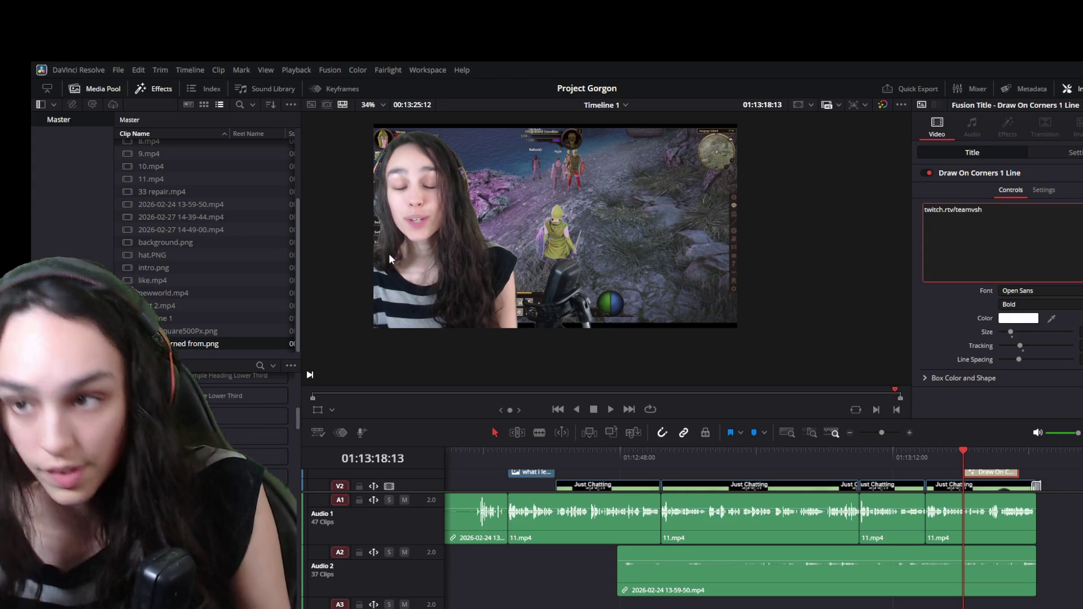
key("BackSpace")
key("BackSpace")
key("BackSpace")
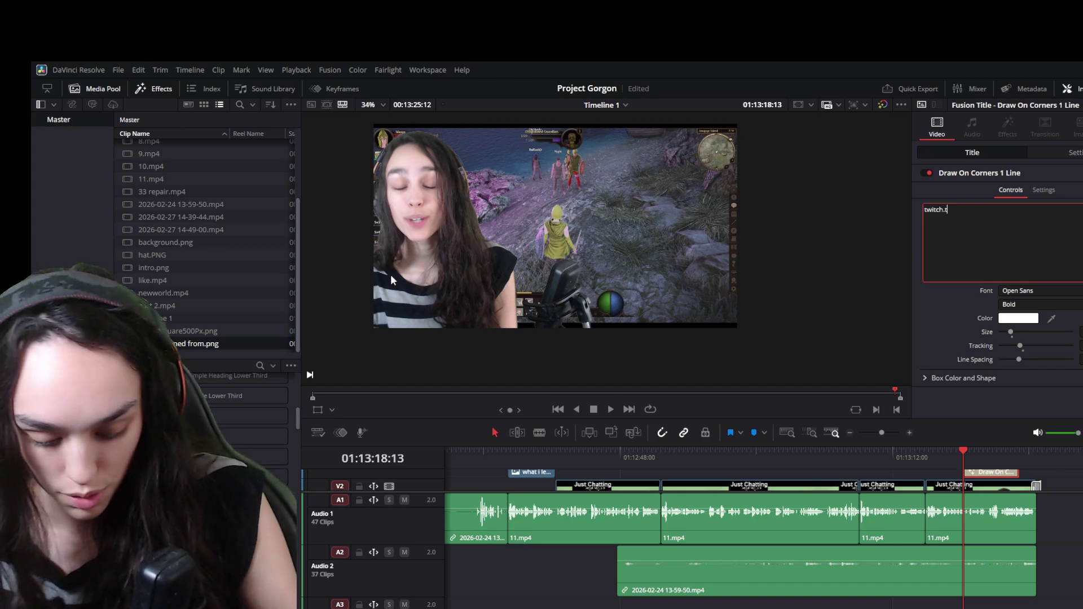
type("v/teamvash")
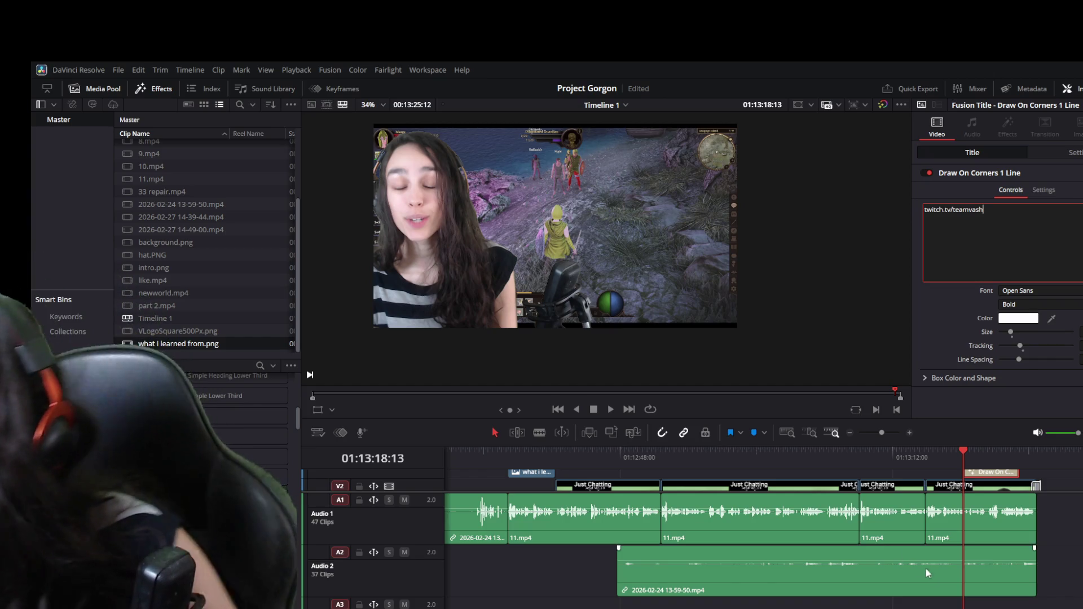
left_click(1068, 485)
Play the section from a second earlier to review the new title
key("shift+Left")
key("space")
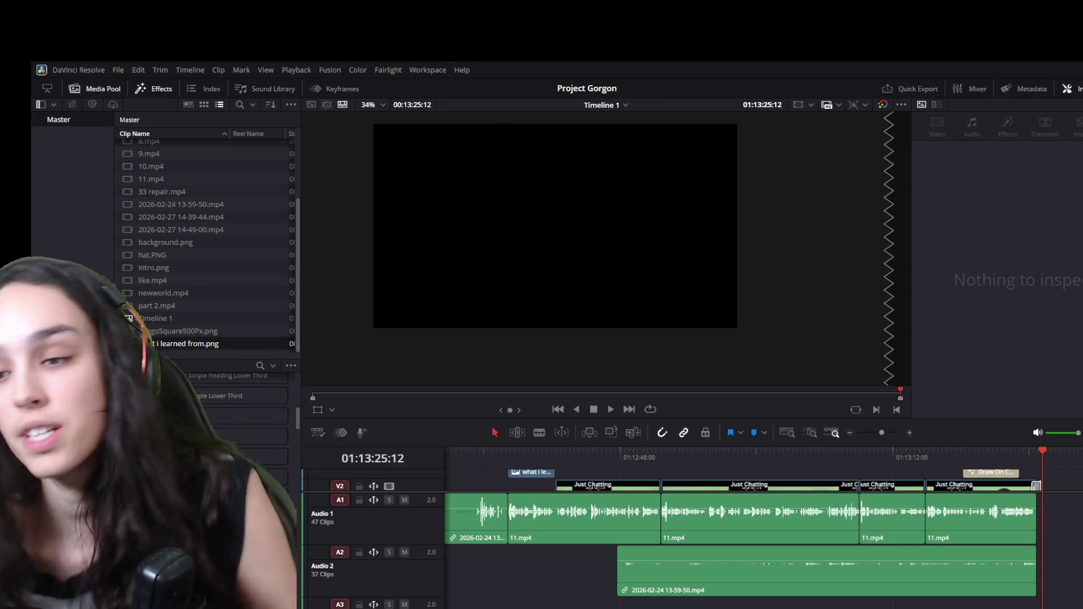
scroll(756, 588, "down", 2)
scroll(733, 567, "up", 2)
scroll(697, 546, "down", 3)
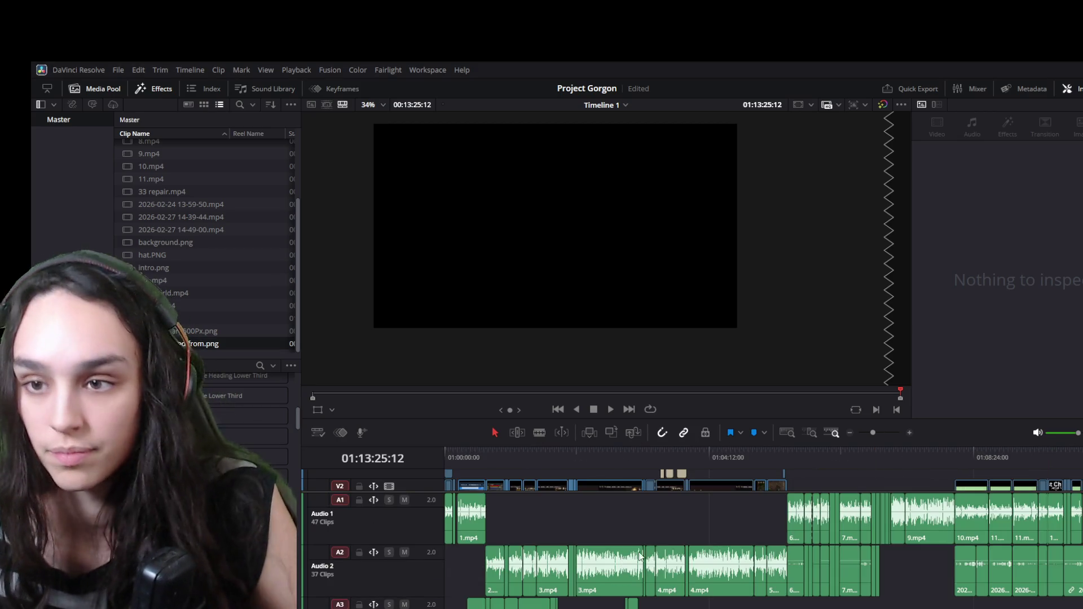